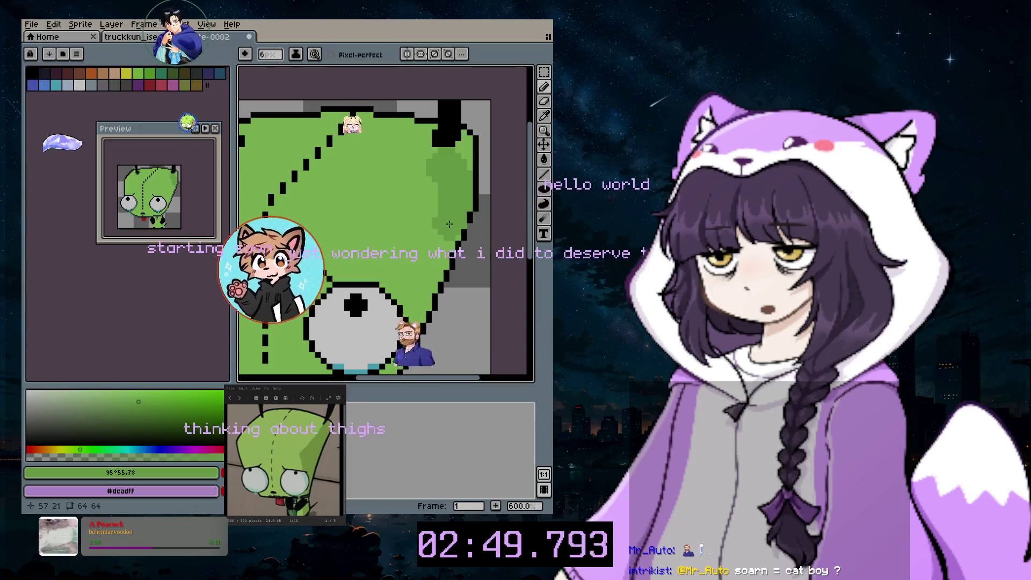
- Set the pencil brush to 1 px and zoom around the sprite
{"action": "left_click", "coordinate": [433, 264]}
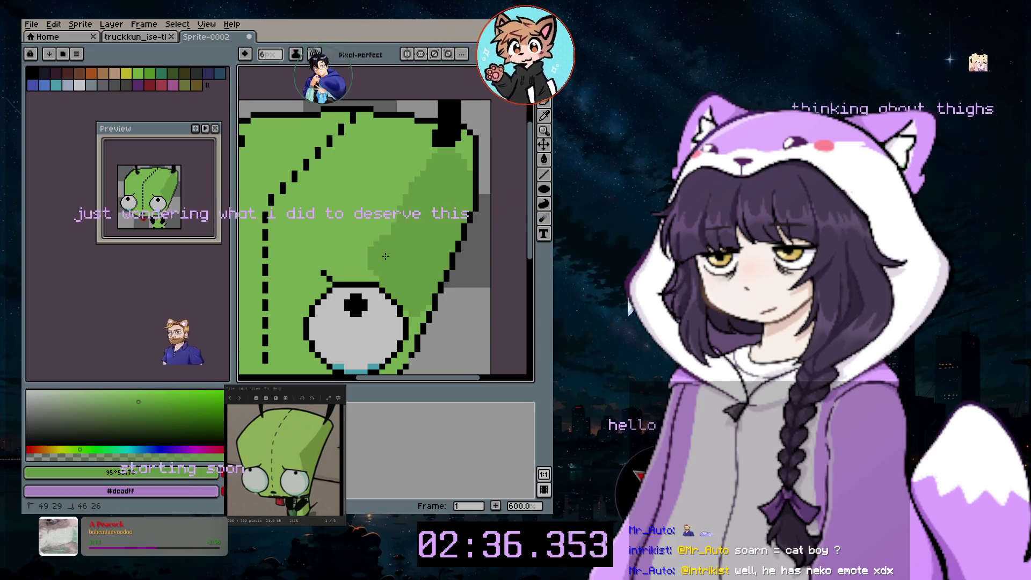
{"action": "key", "text": "b"}
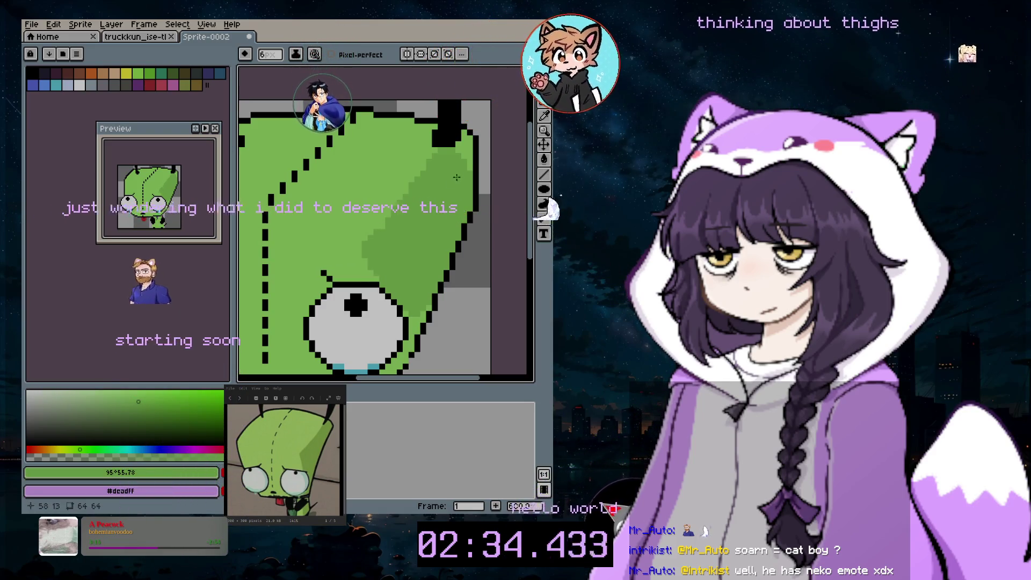
{"action": "scroll", "coordinate": [460, 144], "scroll_direction": "up", "scroll_amount": 4}
{"action": "scroll", "coordinate": [454, 153], "scroll_direction": "up", "scroll_amount": 3}
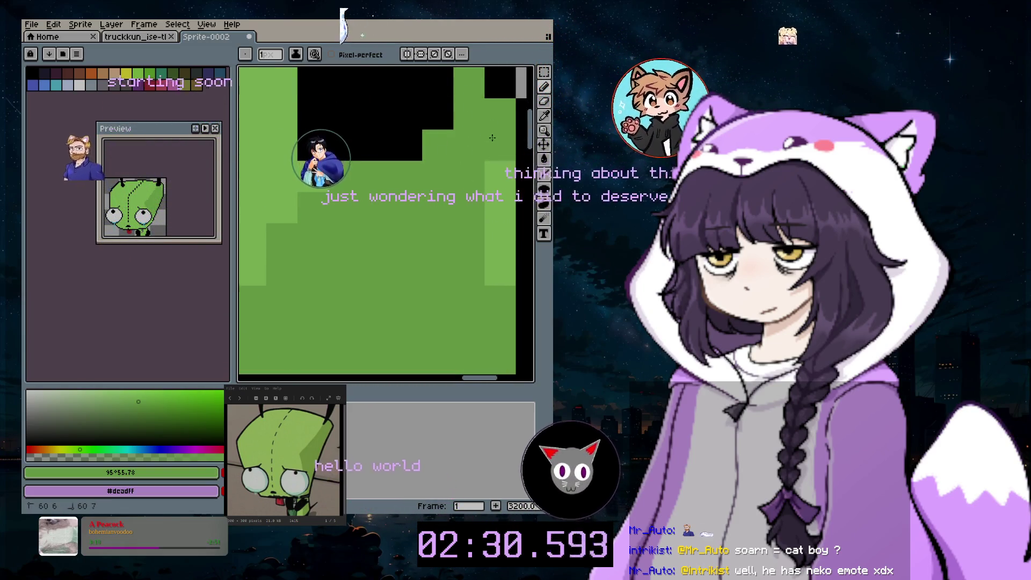
{"action": "scroll", "coordinate": [452, 256], "scroll_direction": "down", "scroll_amount": 7}
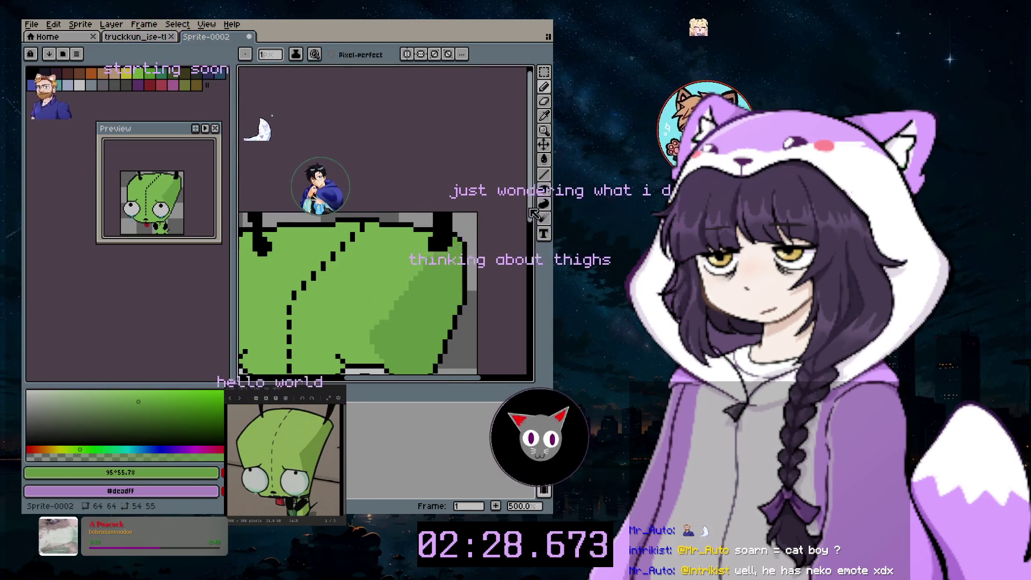
{"action": "scroll", "coordinate": [421, 278], "scroll_direction": "down", "scroll_amount": 2}
{"action": "scroll", "coordinate": [422, 279], "scroll_direction": "up", "scroll_amount": 4}
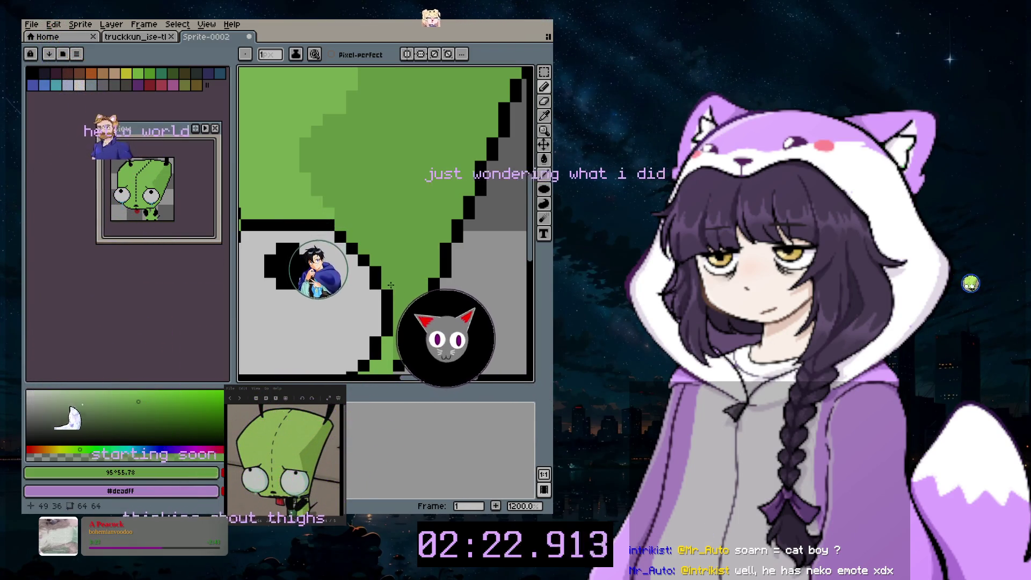
{"action": "scroll", "coordinate": [391, 285], "scroll_direction": "down", "scroll_amount": 5}
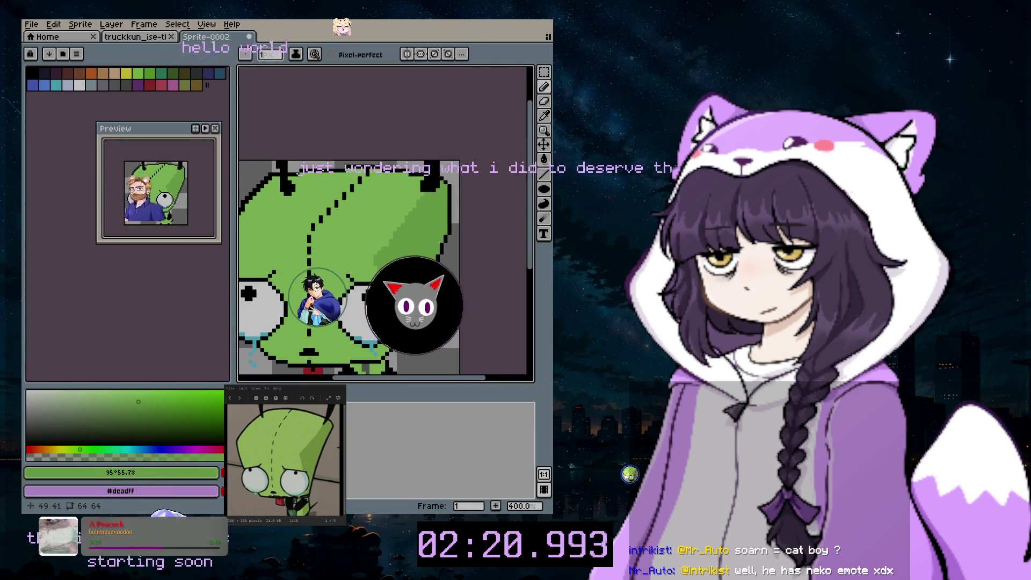
{"action": "scroll", "coordinate": [242, 333], "scroll_direction": "up", "scroll_amount": 3}
{"action": "scroll", "coordinate": [242, 333], "scroll_direction": "up", "scroll_amount": 3}
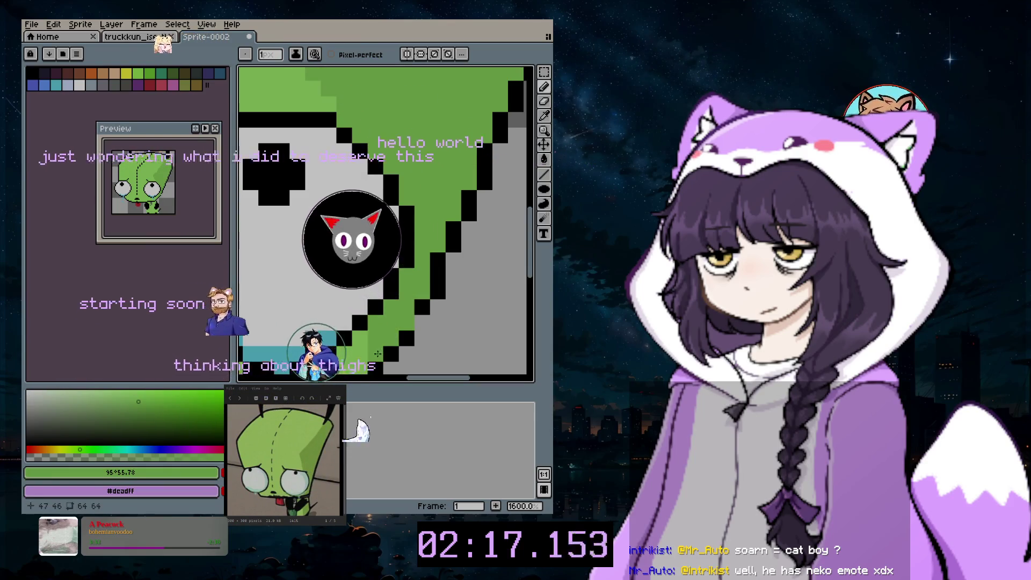
{"action": "scroll", "coordinate": [497, 265], "scroll_direction": "down", "scroll_amount": 1}
{"action": "scroll", "coordinate": [498, 265], "scroll_direction": "down", "scroll_amount": 1}
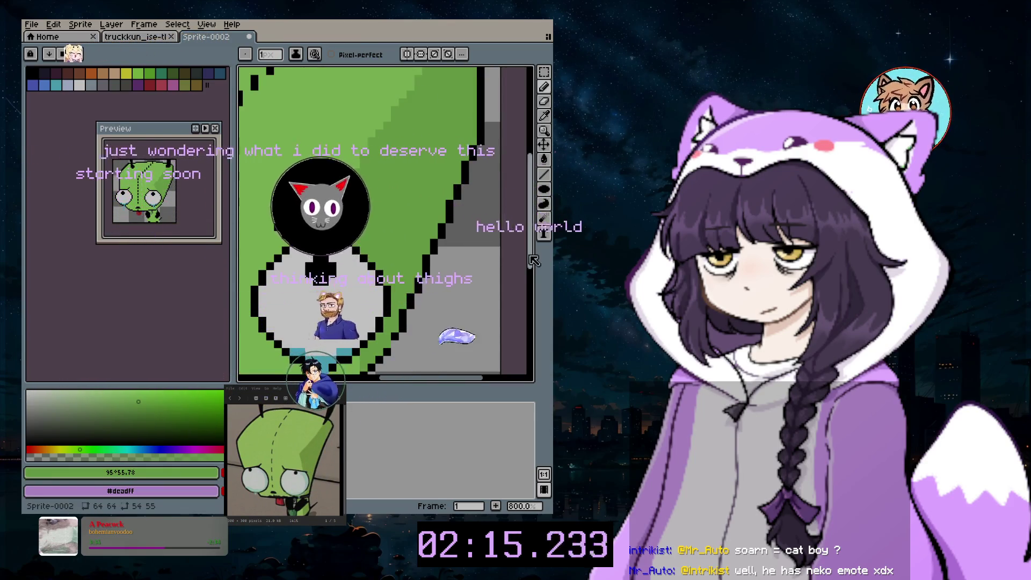
- Sample black (#000000) from a pixel of the sprite's outline
{"action": "scroll", "coordinate": [403, 371], "scroll_direction": "left", "scroll_amount": 2}
{"action": "scroll", "coordinate": [403, 372], "scroll_direction": "down", "scroll_amount": 5}
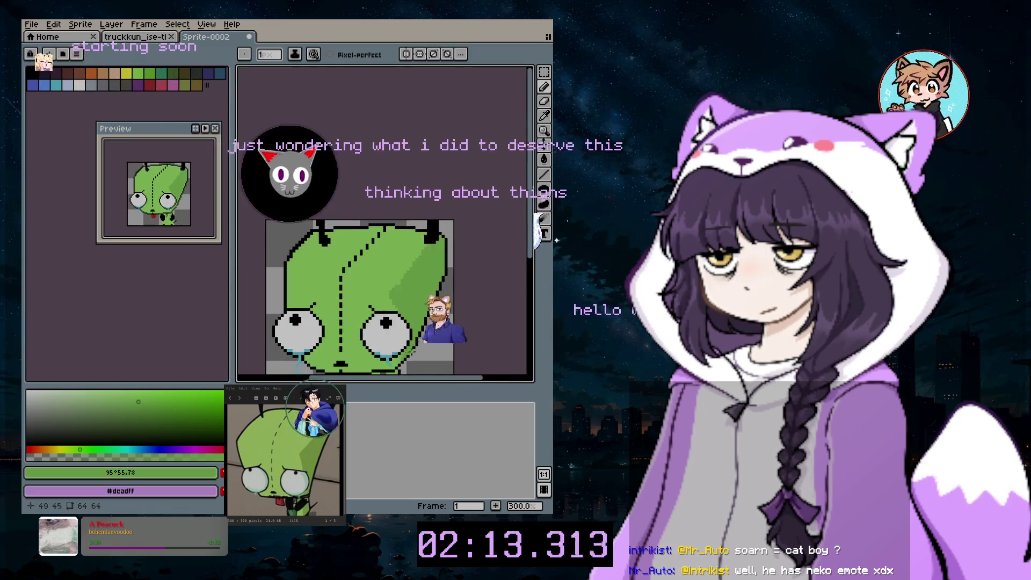
{"action": "scroll", "coordinate": [416, 357], "scroll_direction": "down", "scroll_amount": 2}
{"action": "scroll", "coordinate": [422, 339], "scroll_direction": "up", "scroll_amount": 2}
{"action": "scroll", "coordinate": [428, 320], "scroll_direction": "up", "scroll_amount": 1}
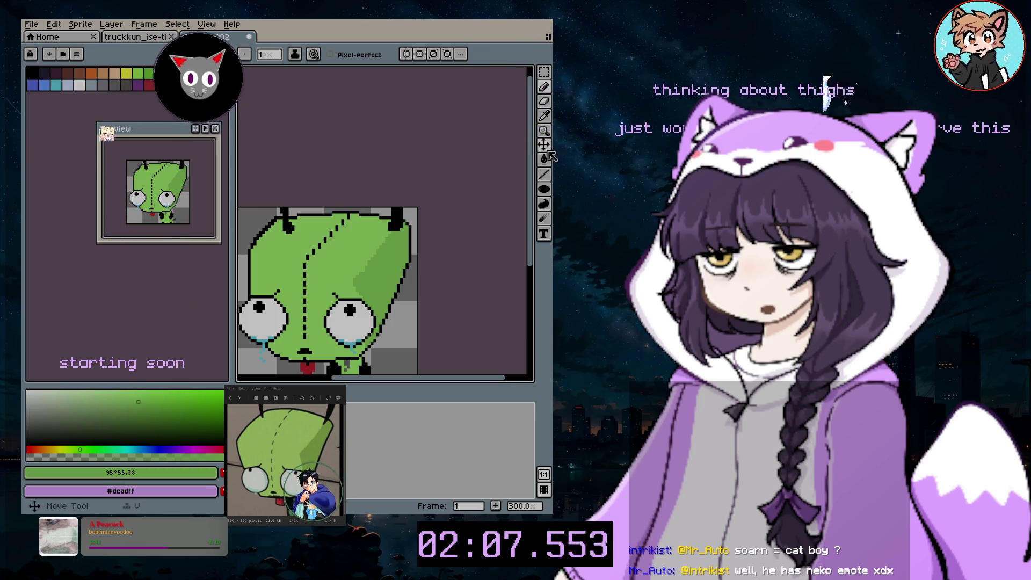
{"action": "left_click", "coordinate": [414, 233]}
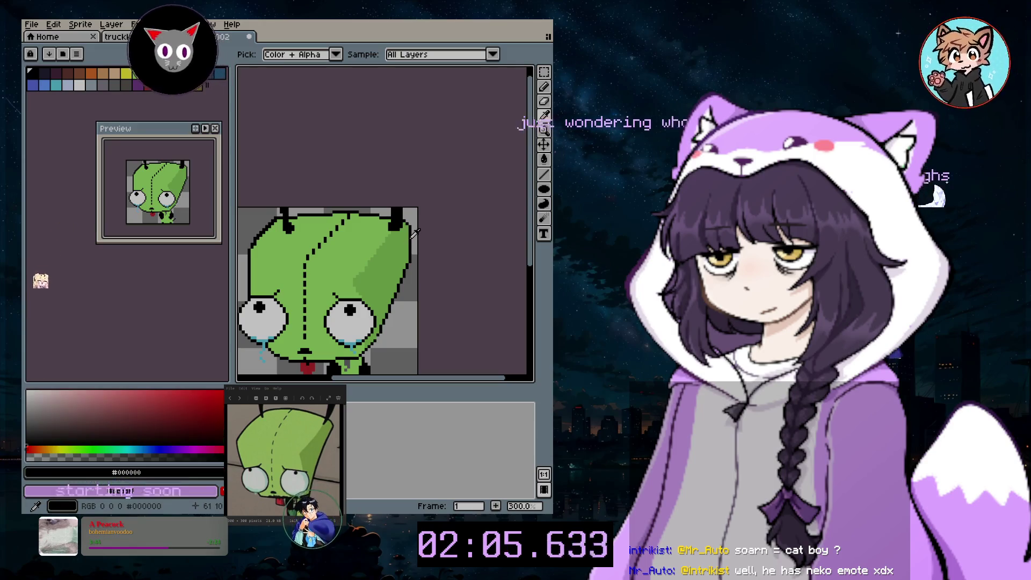
{"action": "scroll", "coordinate": [387, 335], "scroll_direction": "up", "scroll_amount": 4}
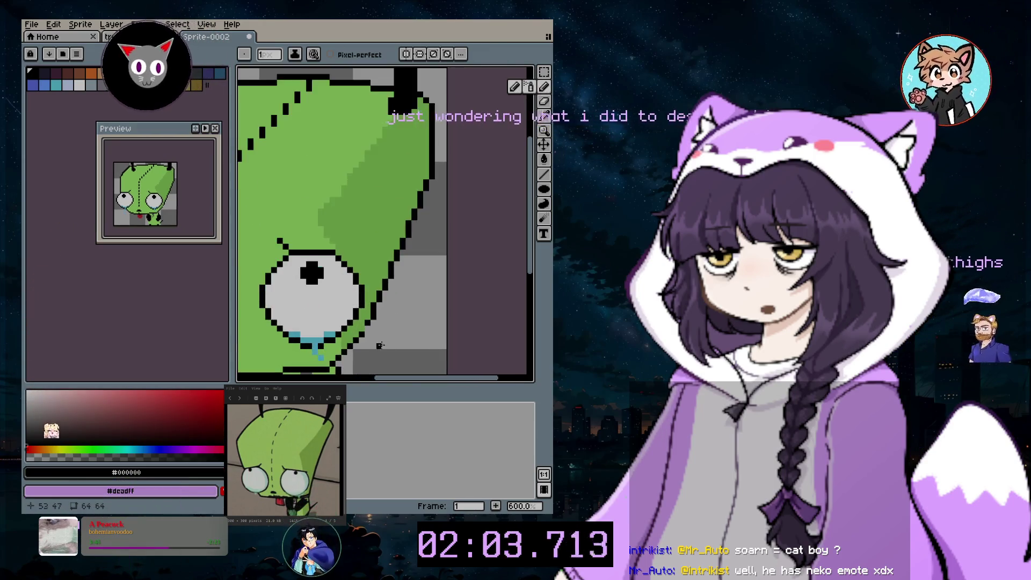
{"action": "scroll", "coordinate": [379, 335], "scroll_direction": "up", "scroll_amount": 2}
{"action": "scroll", "coordinate": [354, 322], "scroll_direction": "down", "scroll_amount": 4}
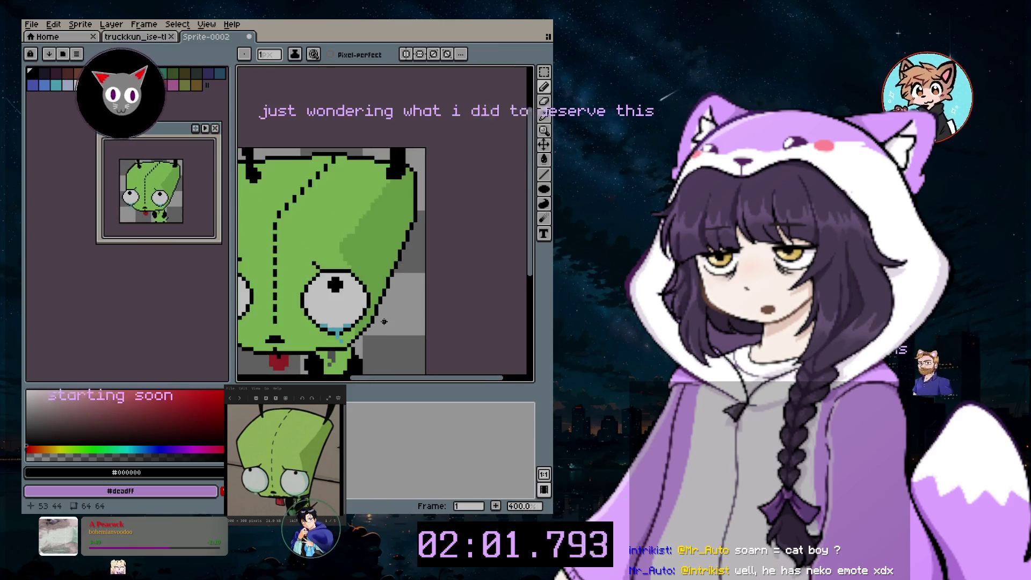
{"action": "scroll", "coordinate": [380, 317], "scroll_direction": "down", "scroll_amount": 2}
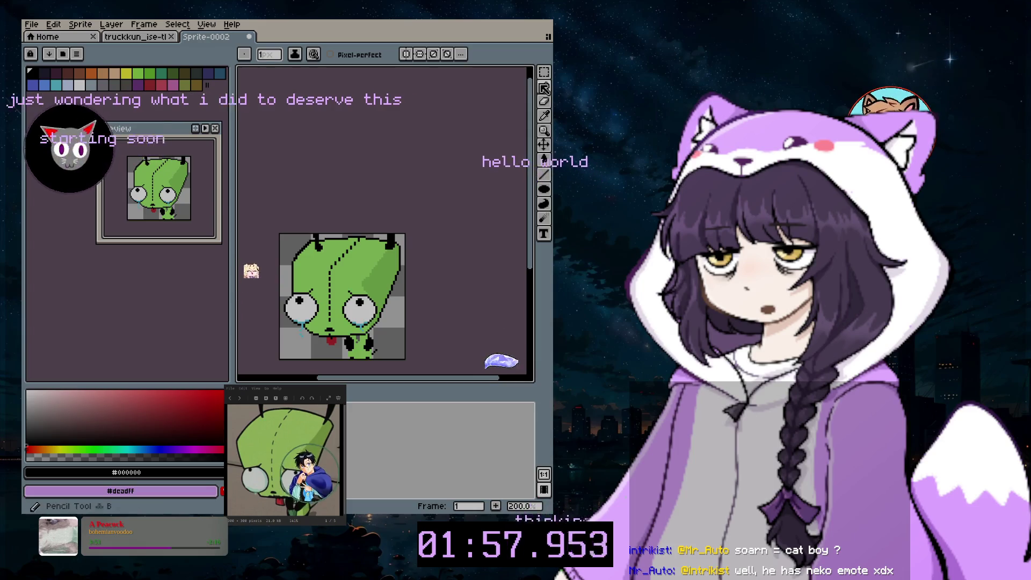
{"action": "scroll", "coordinate": [410, 324], "scroll_direction": "up", "scroll_amount": 4}
{"action": "scroll", "coordinate": [408, 376], "scroll_direction": "up", "scroll_amount": 2}
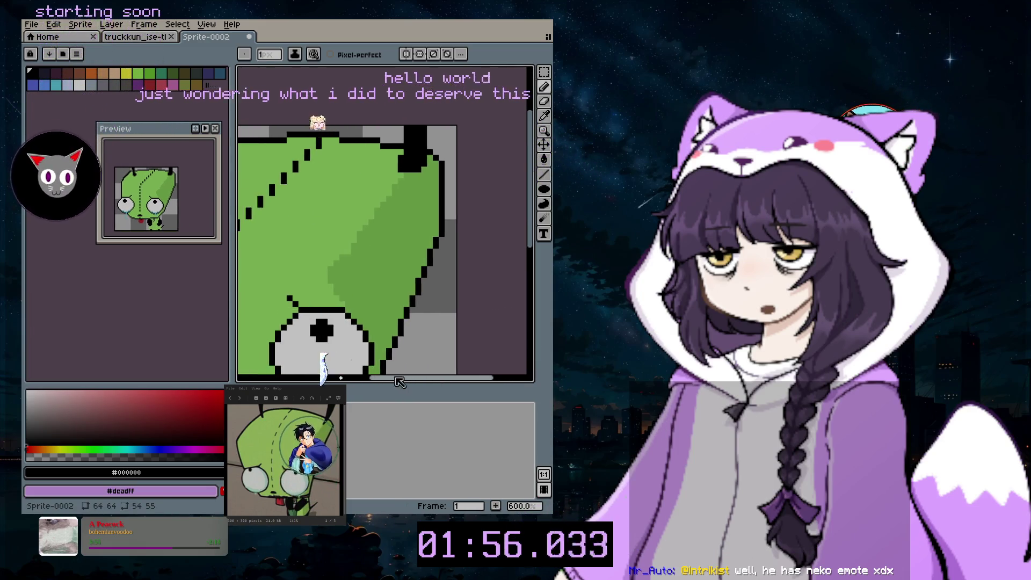
{"action": "scroll", "coordinate": [371, 351], "scroll_direction": "up", "scroll_amount": 2}
{"action": "scroll", "coordinate": [376, 301], "scroll_direction": "down", "scroll_amount": 3}
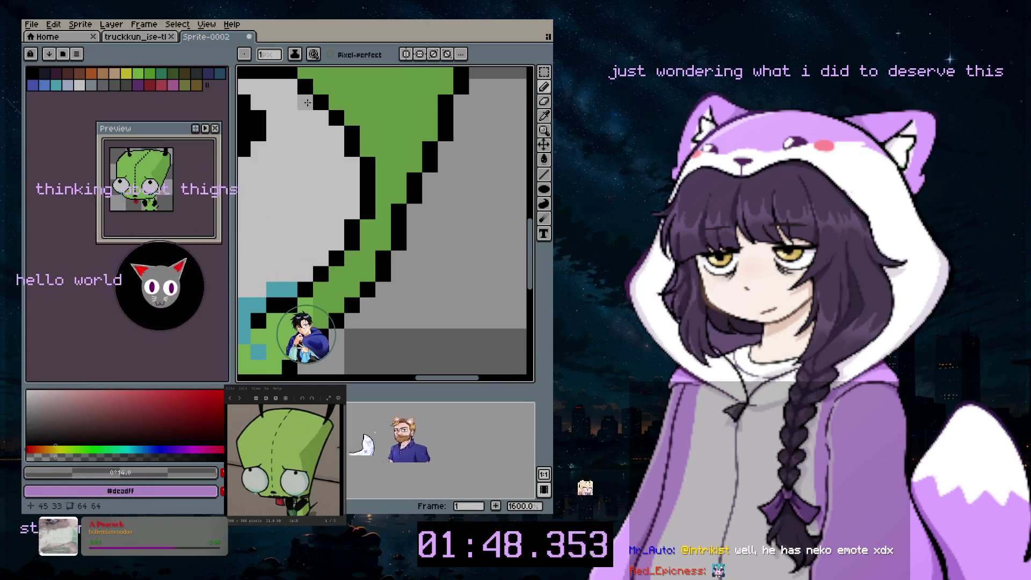
- Undo a trial dark grey shading stroke in the eye and sample white
{"action": "left_click_drag", "start_coordinate": [289, 100], "coordinate": [299, 129]}
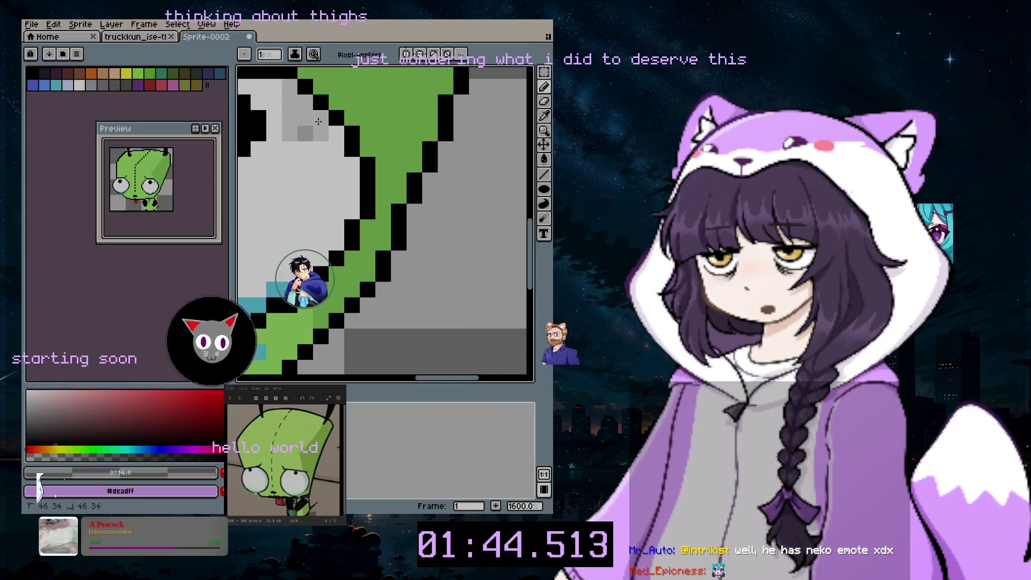
{"action": "key", "text": "ctrl+z"}
{"action": "left_click", "coordinate": [316, 139]}
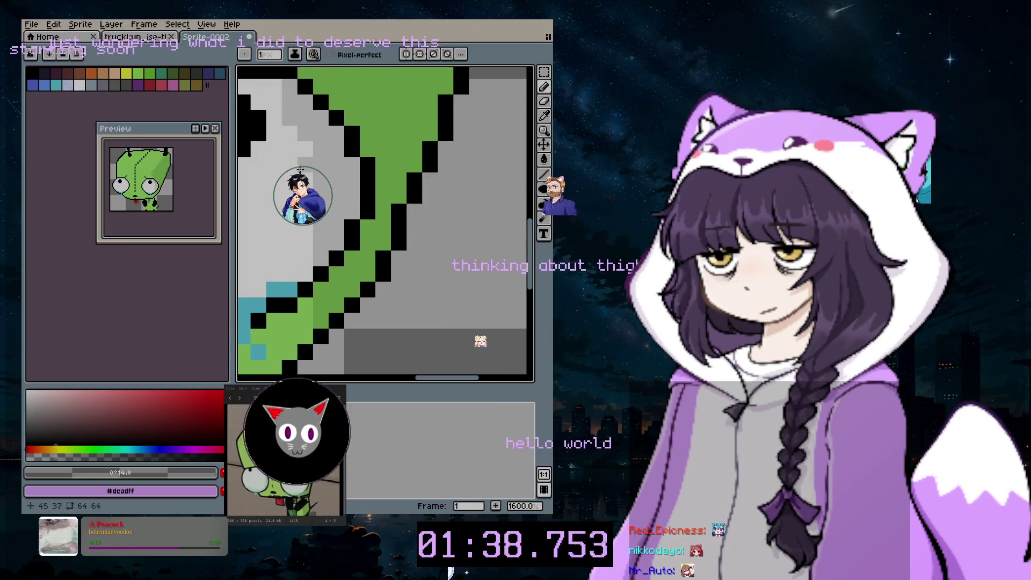
- Paint a trial white highlight stroke inside the eye, then undo it
{"action": "scroll", "coordinate": [333, 269], "scroll_direction": "down", "scroll_amount": 3}
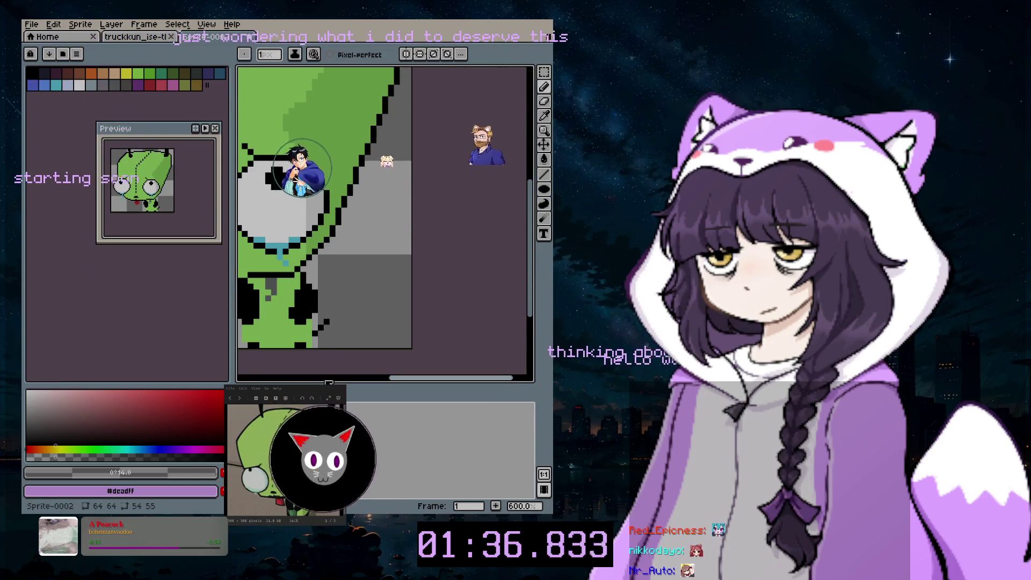
{"action": "scroll", "coordinate": [302, 368], "scroll_direction": "left", "scroll_amount": 3}
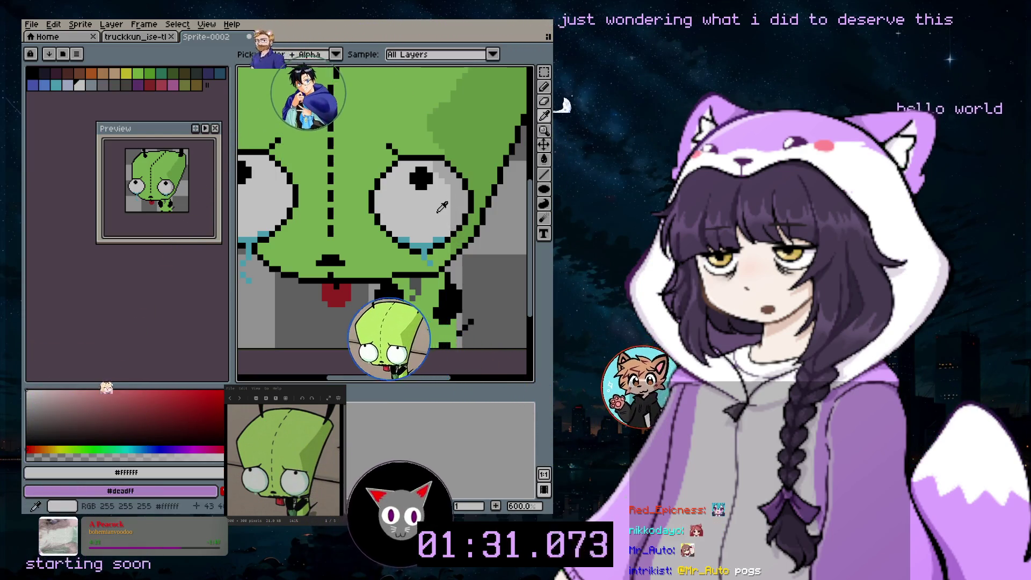
{"action": "scroll", "coordinate": [445, 226], "scroll_direction": "up", "scroll_amount": 4}
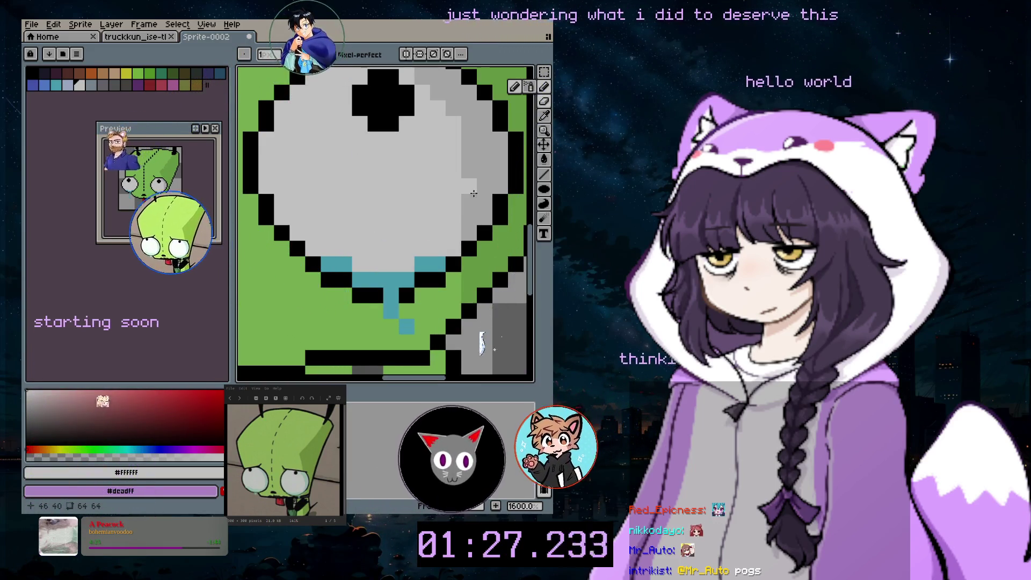
{"action": "left_click_drag", "start_coordinate": [469, 136], "coordinate": [469, 188]}
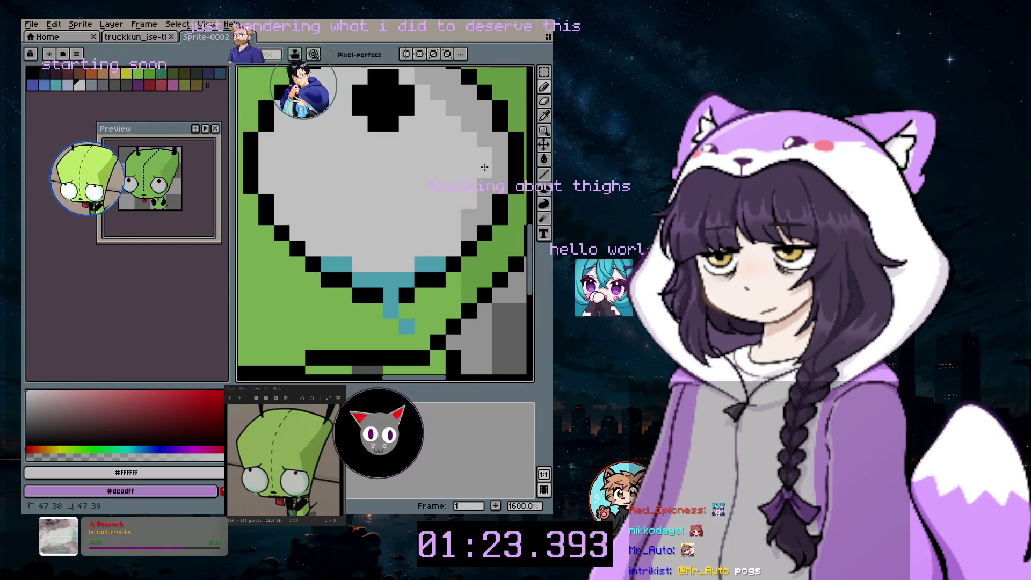
{"action": "scroll", "coordinate": [427, 221], "scroll_direction": "down", "scroll_amount": 3}
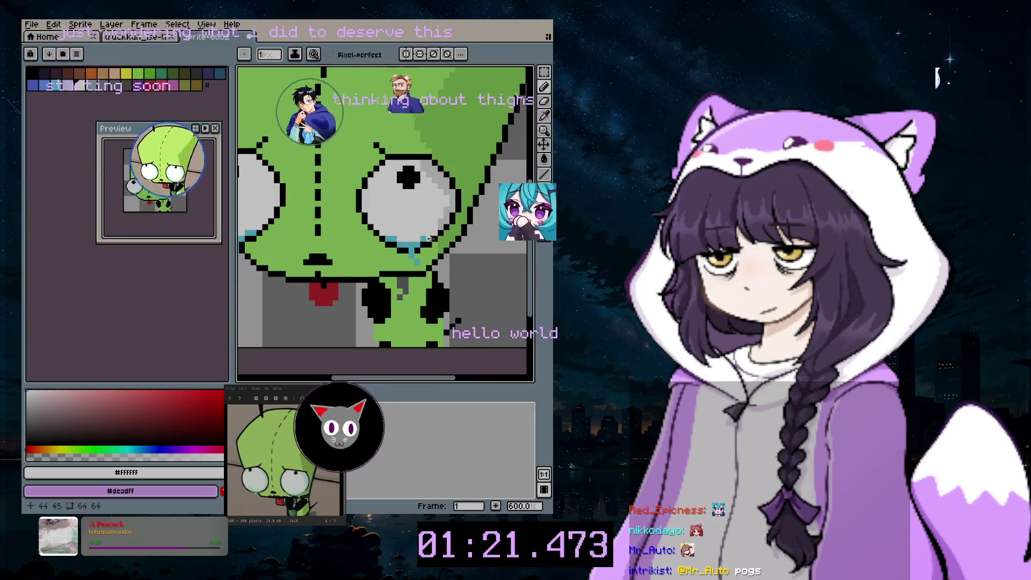
{"action": "key", "text": "ctrl+z"}
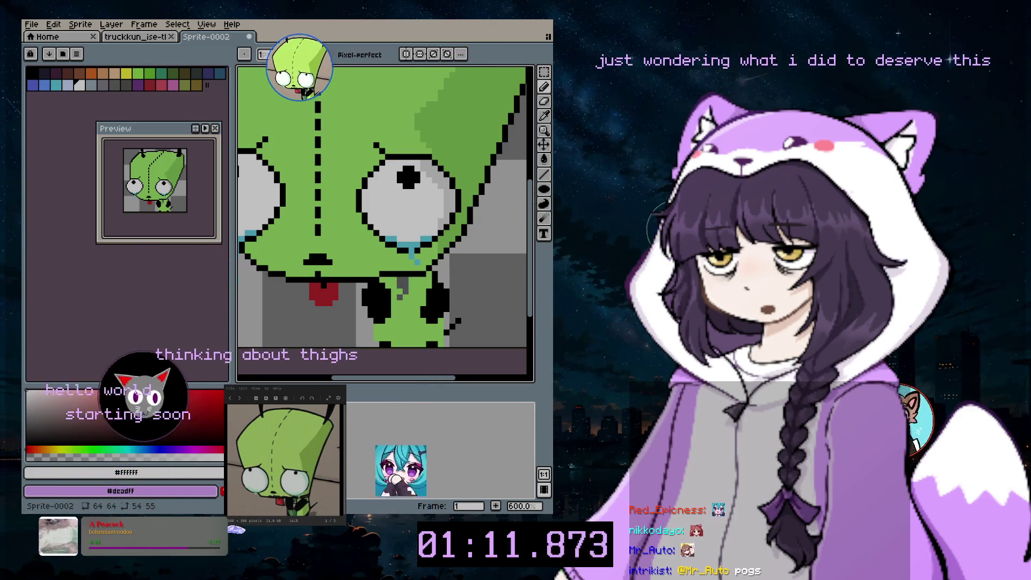
- At the top of the head, sample black from the outline and return to the Pencil
{"action": "left_click_drag", "start_coordinate": [454, 379], "coordinate": [417, 386]}
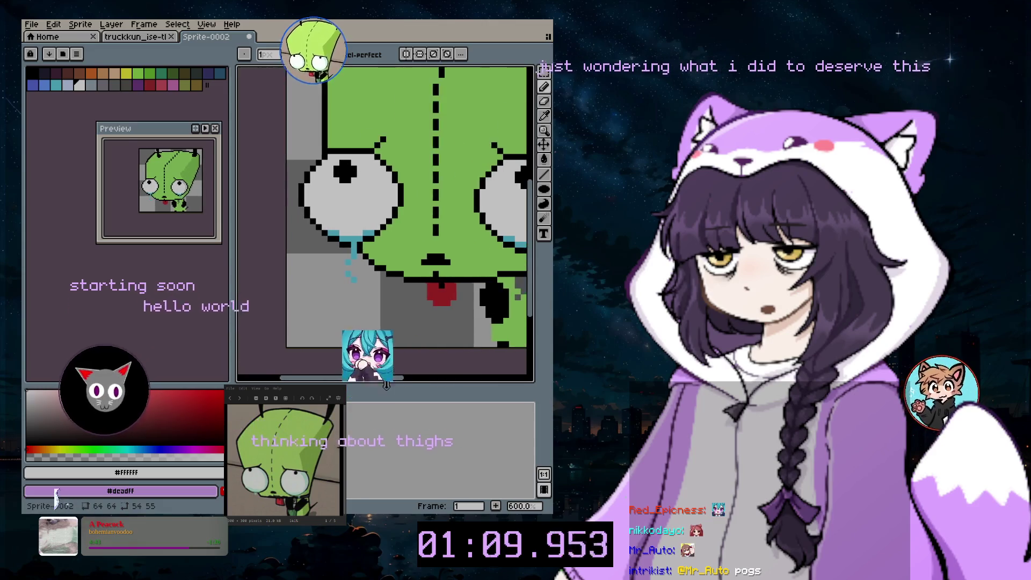
{"action": "left_click_drag", "start_coordinate": [531, 263], "coordinate": [539, 201]}
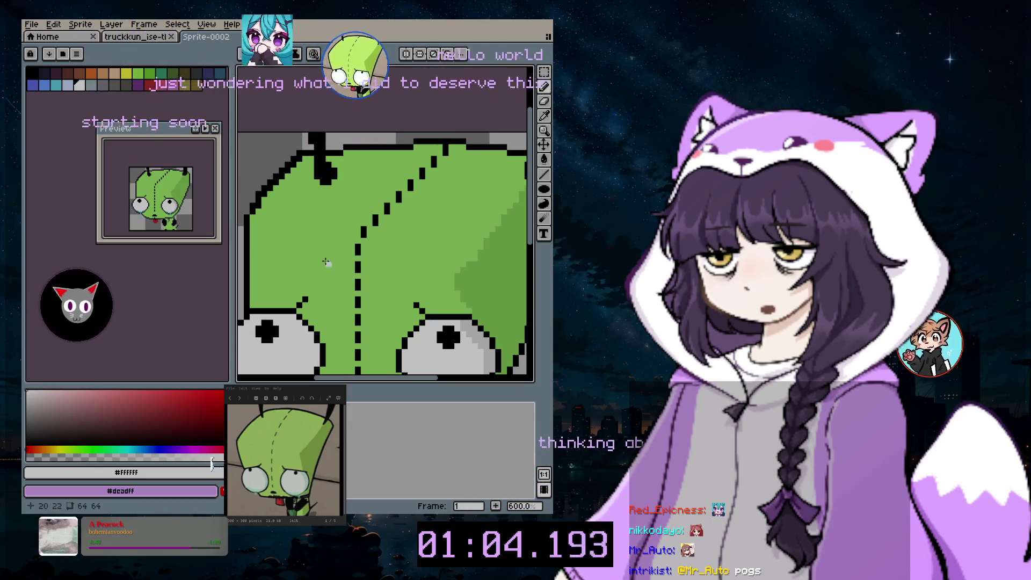
{"action": "left_click", "coordinate": [544, 116]}
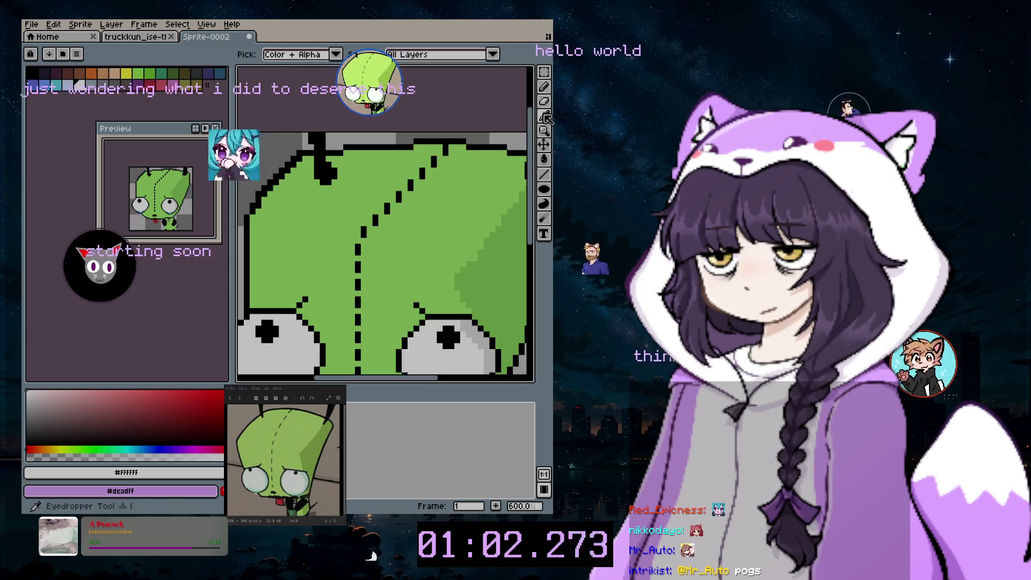
{"action": "left_click", "coordinate": [536, 95]}
{"action": "left_click", "coordinate": [544, 87]}
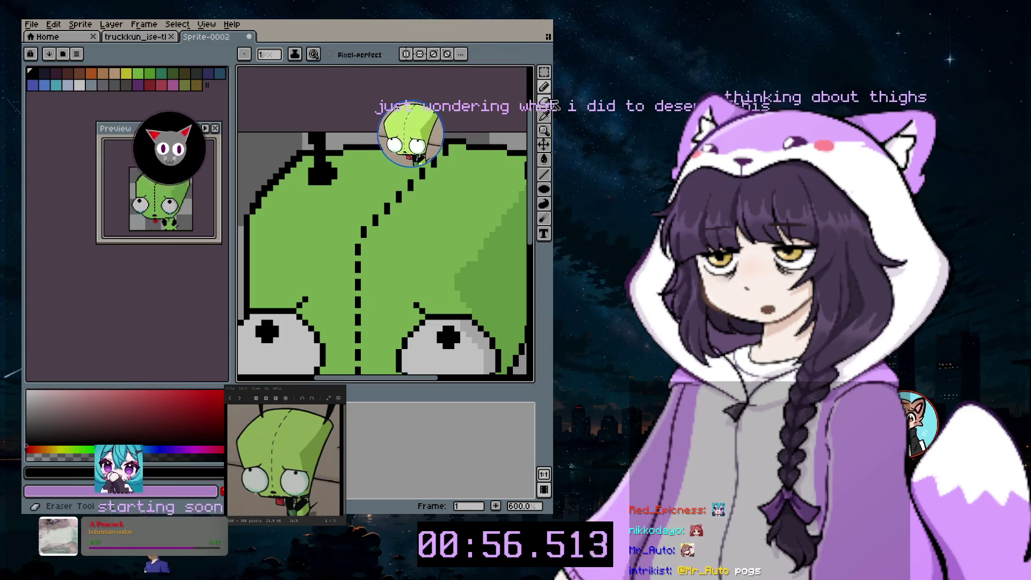
- Switch to the 10 px Eraser, zoom in, and sample green #9bc46a from the head
{"action": "left_click", "coordinate": [544, 101]}
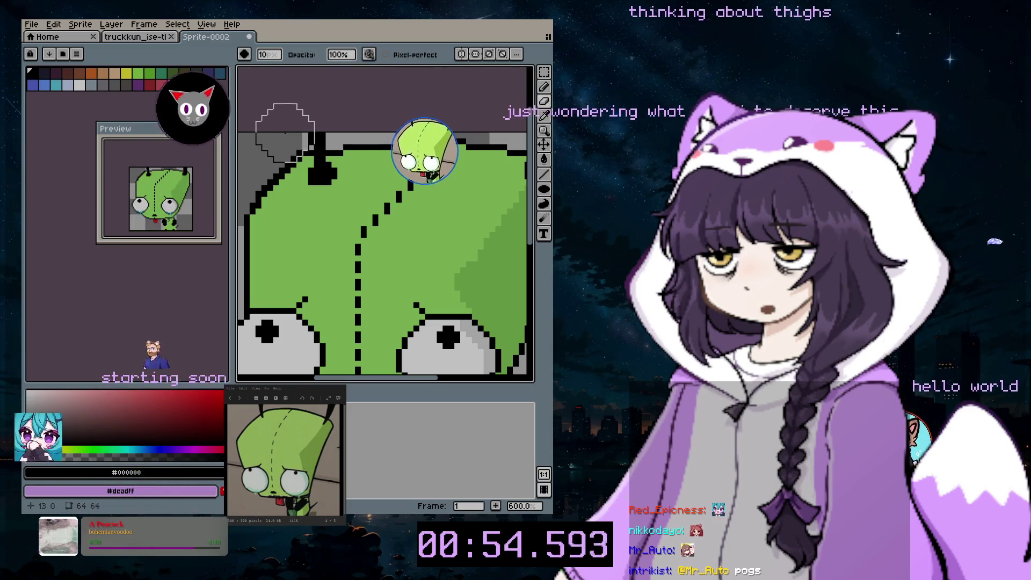
{"action": "scroll", "coordinate": [287, 123], "scroll_direction": "right", "scroll_amount": 1}
{"action": "scroll", "coordinate": [286, 120], "scroll_direction": "up", "scroll_amount": 3}
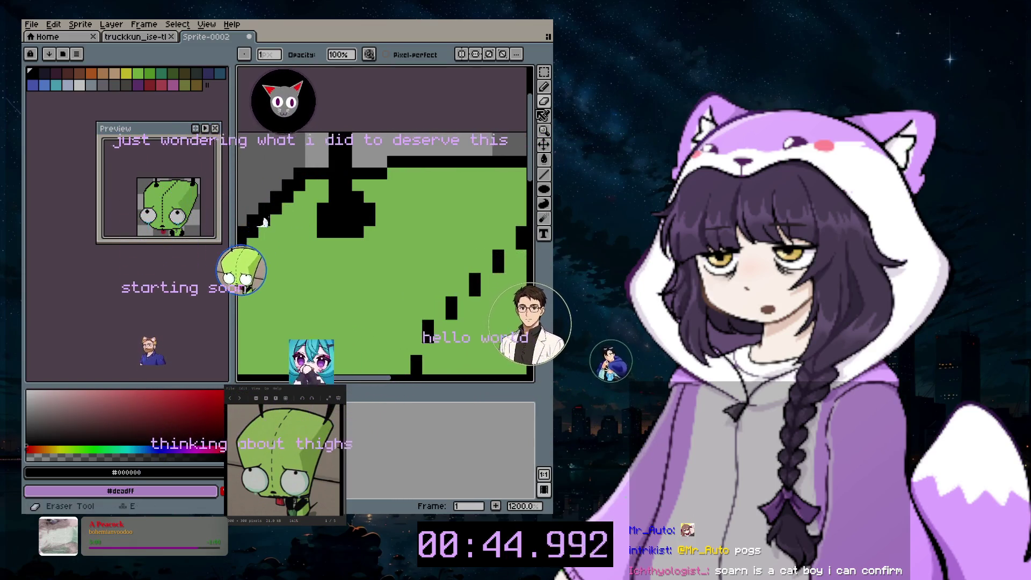
{"action": "left_click", "coordinate": [296, 221], "text": "alt"}
- Spray green over a stray black pixel near the head's top-right outline
{"action": "key", "text": "shift+b"}
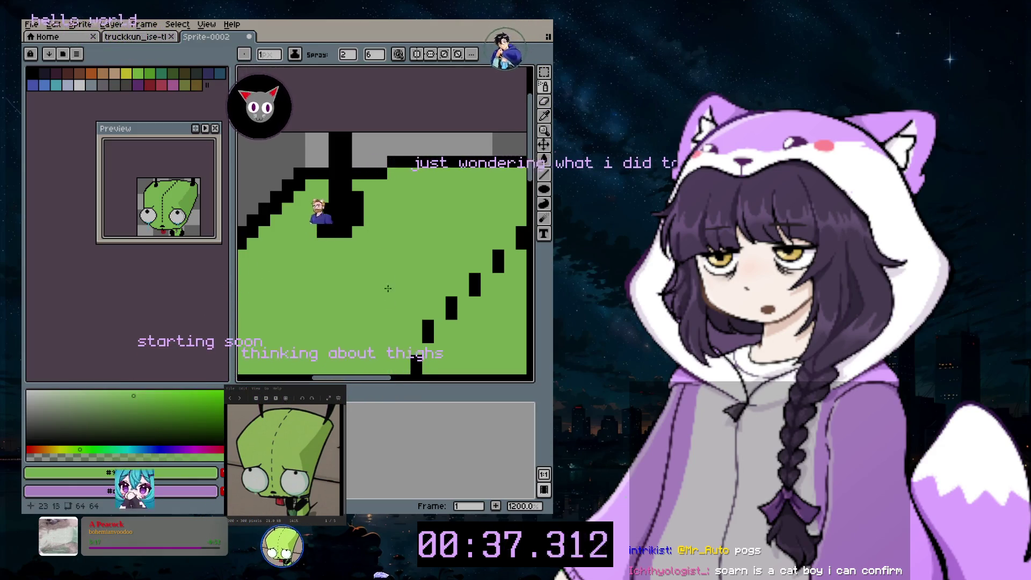
{"action": "left_click_drag", "start_coordinate": [366, 205], "coordinate": [357, 192]}
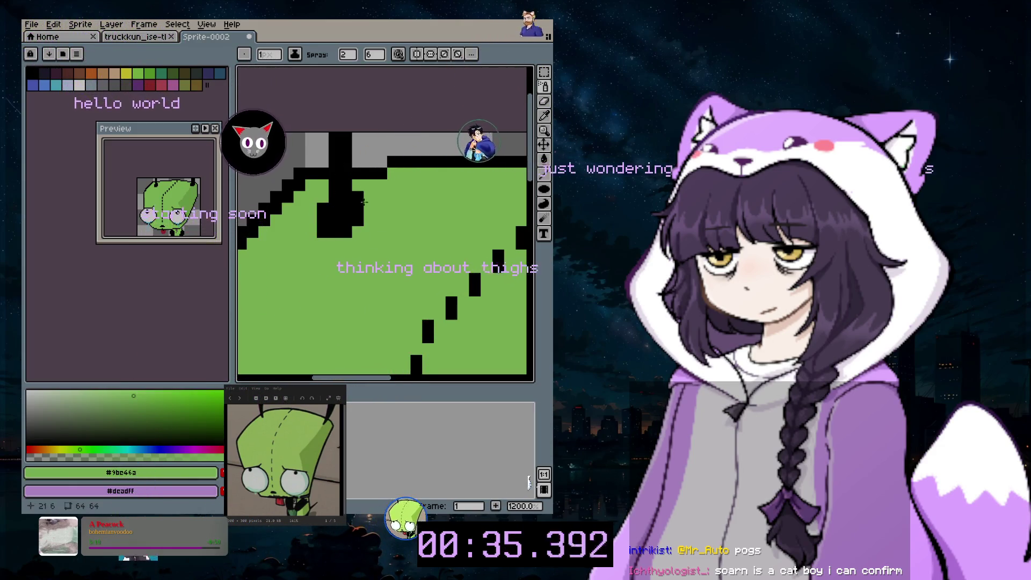
{"action": "scroll", "coordinate": [430, 220], "scroll_direction": "down", "scroll_amount": 3}
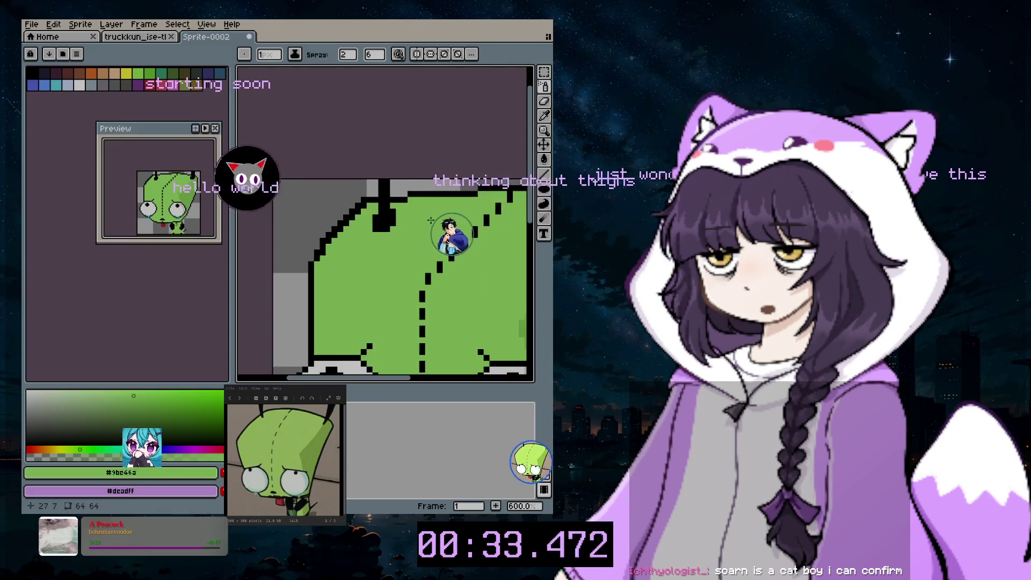
{"action": "scroll", "coordinate": [430, 221], "scroll_direction": "down", "scroll_amount": 1}
{"action": "left_click_drag", "start_coordinate": [408, 378], "coordinate": [457, 388]}
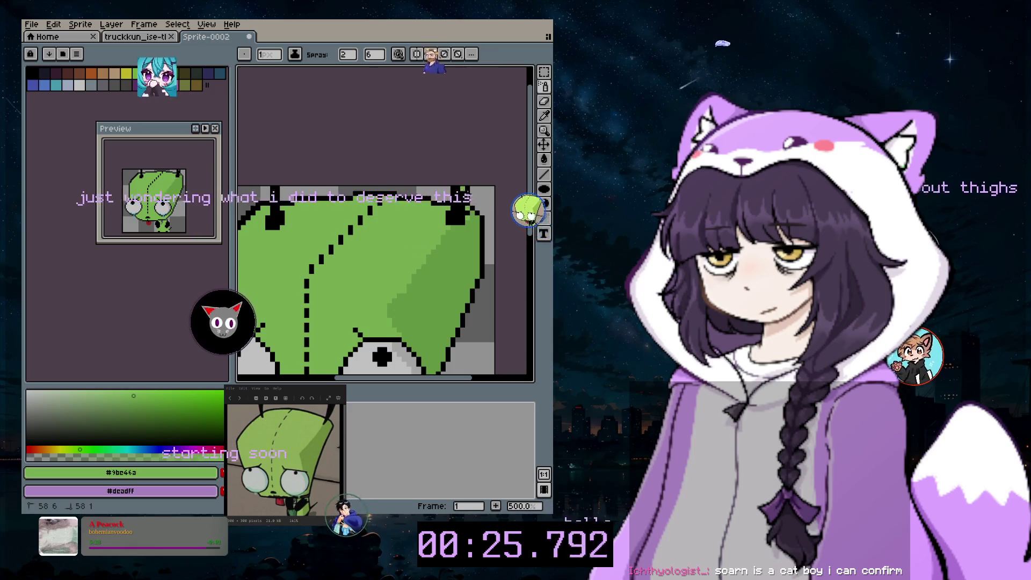
- Undo the spray stroke and the two pencil edits on the outline
{"action": "key", "text": "ctrl+z"}
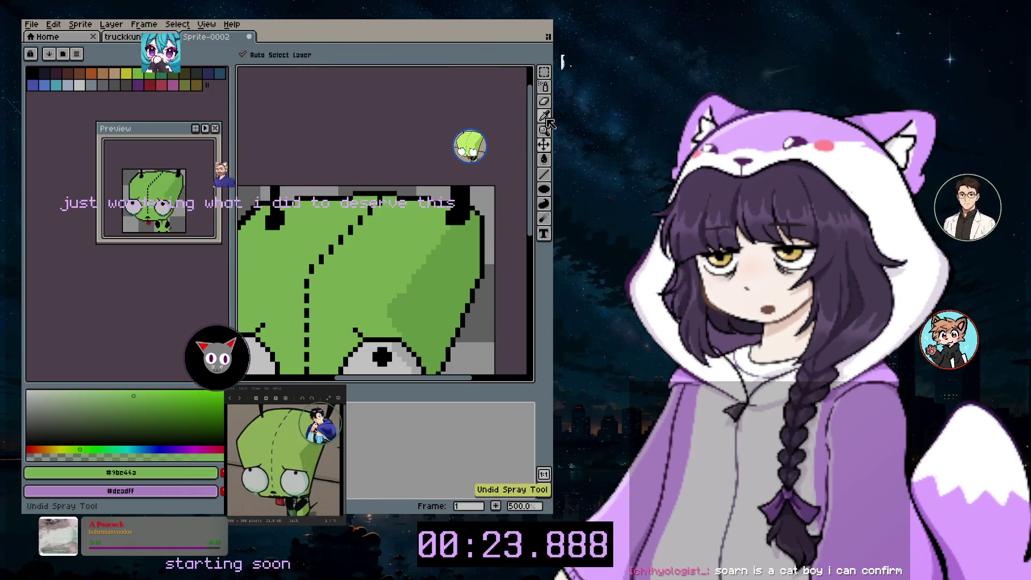
{"action": "scroll", "coordinate": [412, 154], "scroll_direction": "up", "scroll_amount": 2}
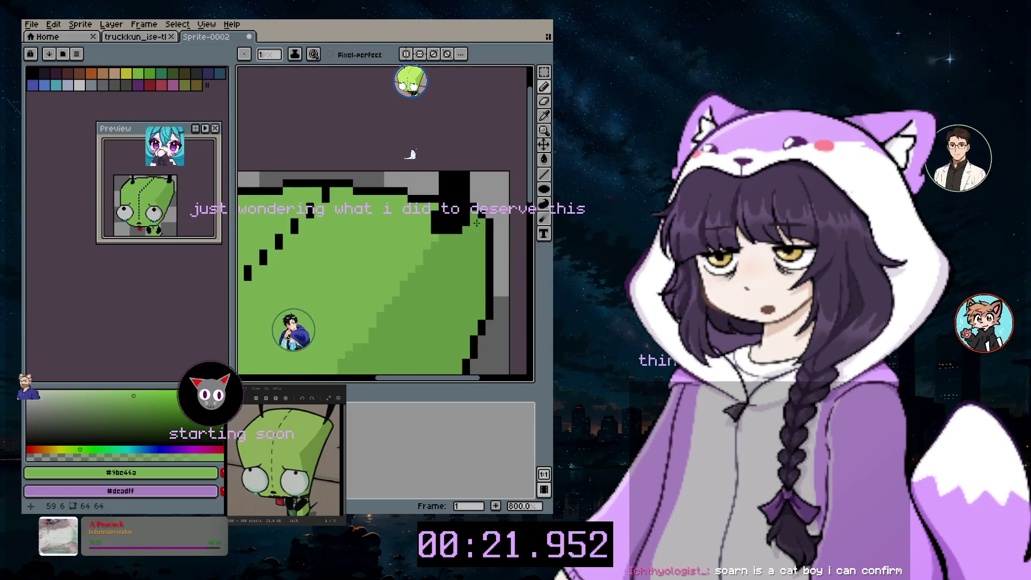
{"action": "key", "text": "ctrl+z"}
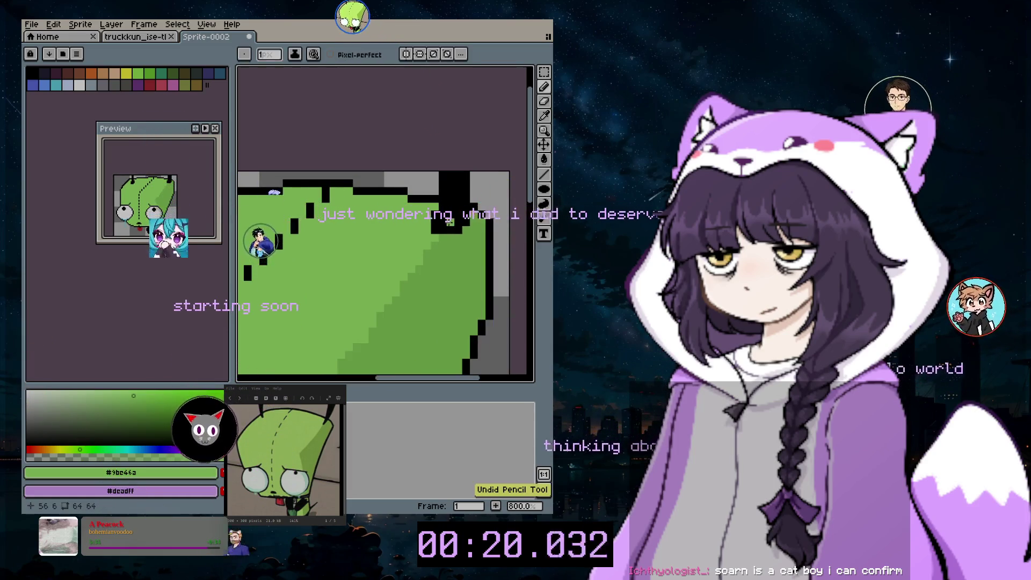
{"action": "key", "text": "ctrl+z"}
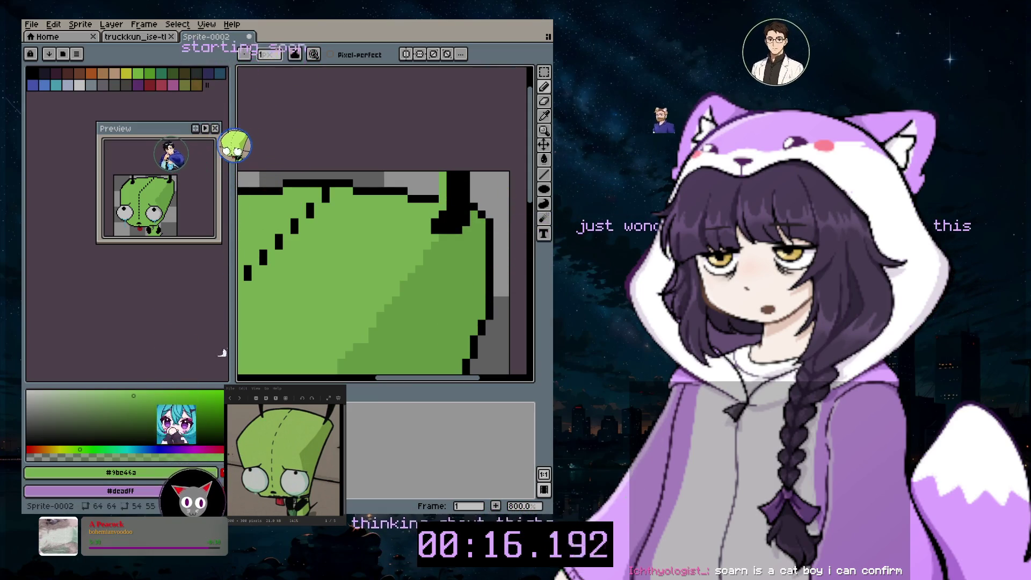
- Sample black from the head's outline, then switch to the Eraser and zoom out
{"action": "left_click", "coordinate": [544, 125]}
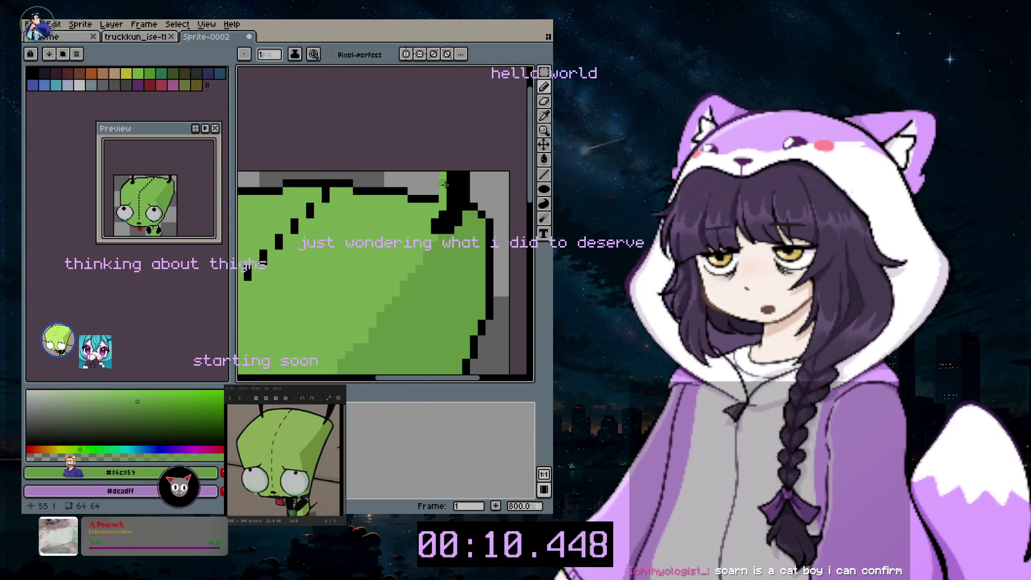
{"action": "left_click", "coordinate": [546, 101]}
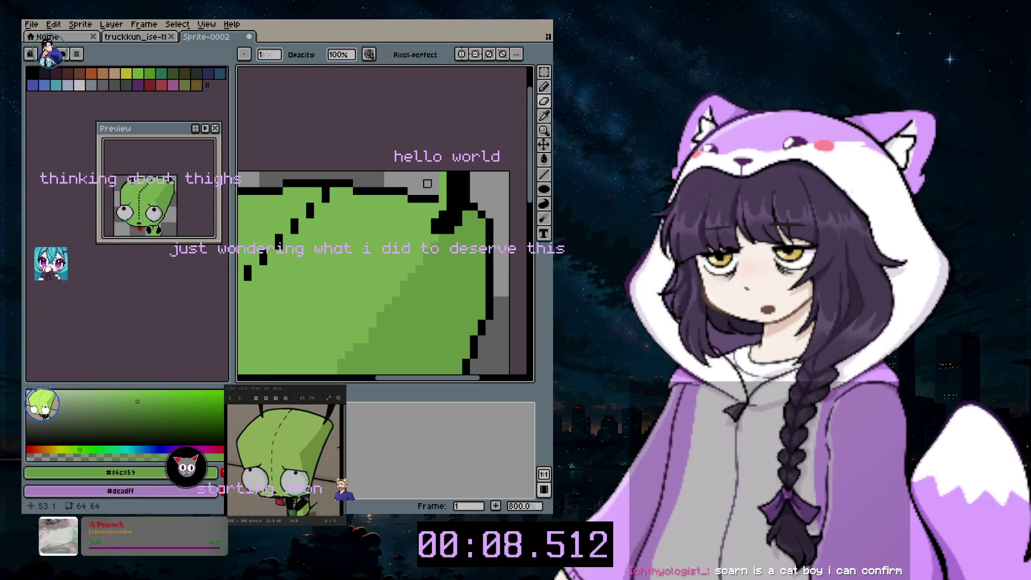
{"action": "left_click", "coordinate": [546, 101]}
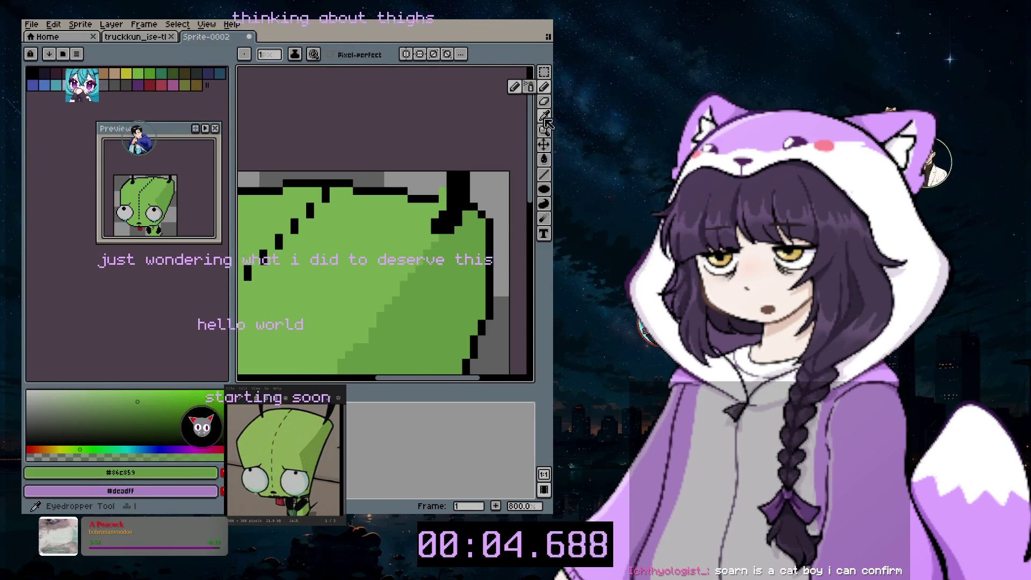
{"action": "left_click", "coordinate": [438, 197]}
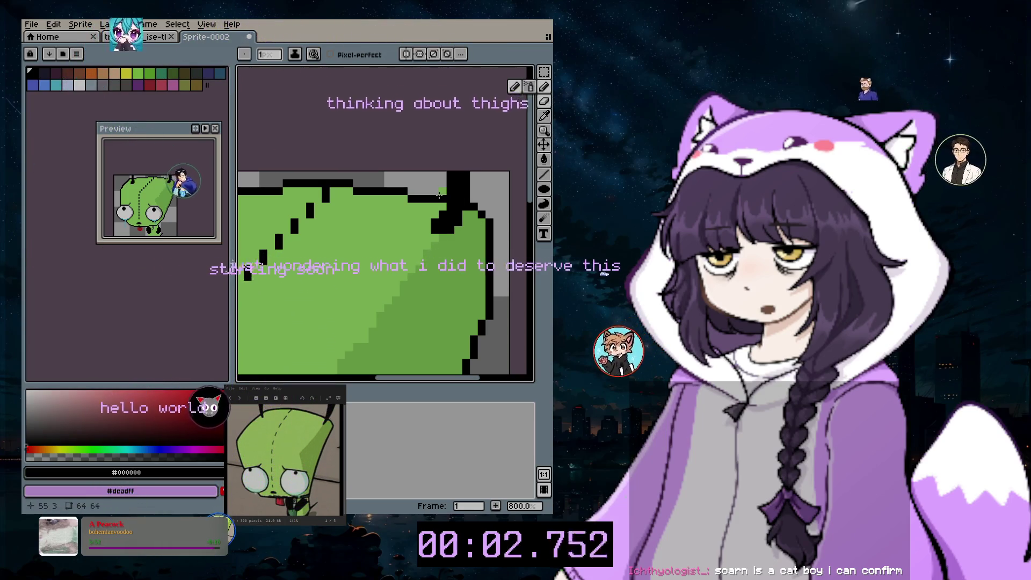
{"action": "left_click", "coordinate": [544, 101]}
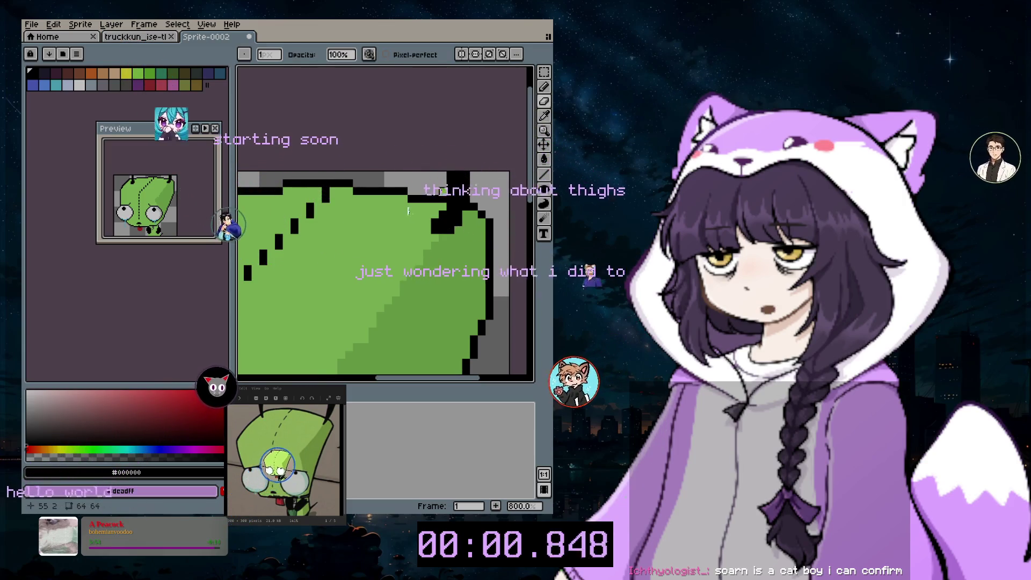
{"action": "scroll", "coordinate": [410, 212], "scroll_direction": "down", "scroll_amount": 4}
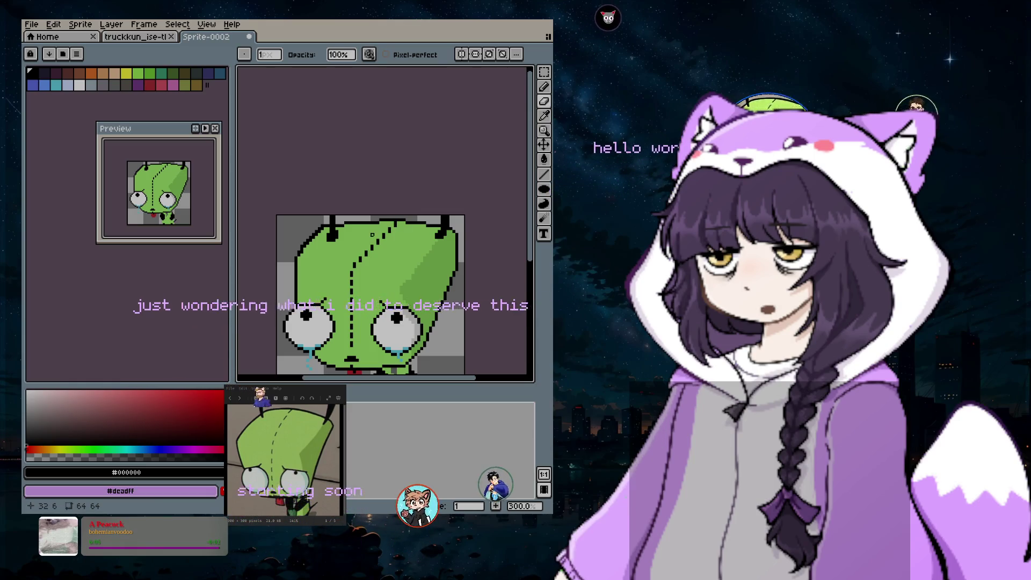
- Save the sprite under a new file name as an .aseprite file in just-art
{"action": "left_click", "coordinate": [31, 24]}
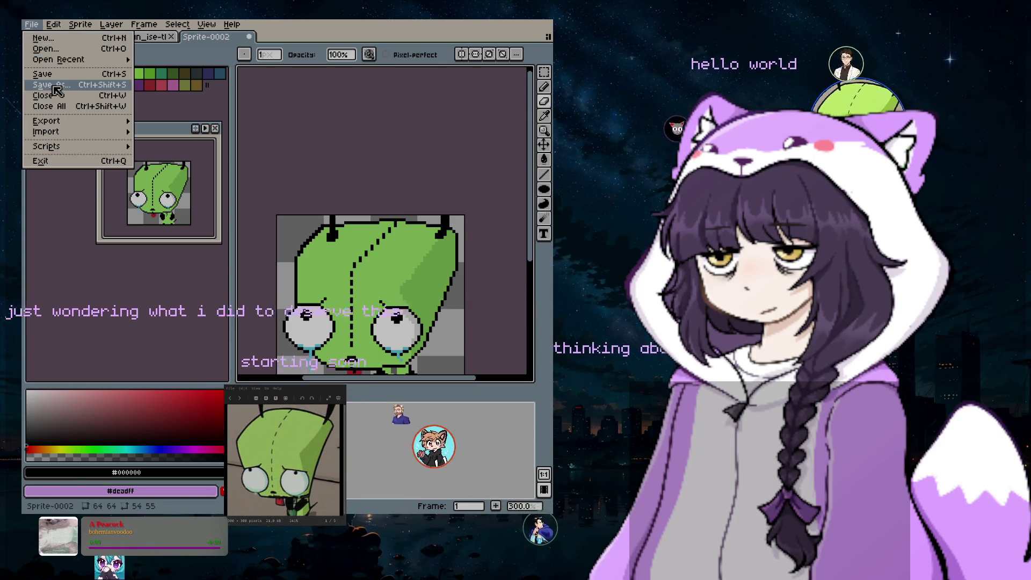
{"action": "left_click", "coordinate": [46, 83]}
{"action": "type", "text": "MrAuto_its-giiiiirrrrrreat_fina"}
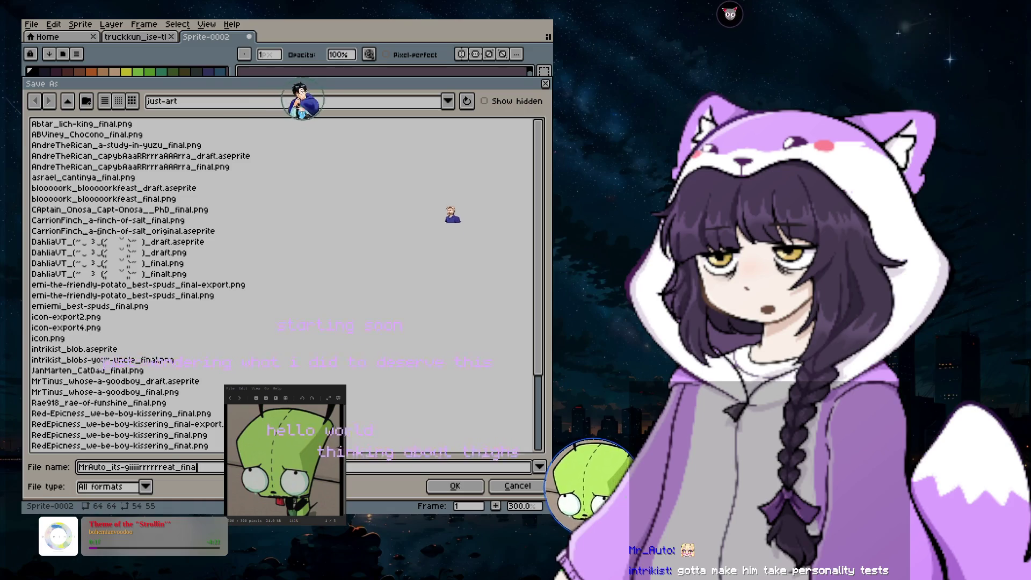
{"action": "type", "text": ".png"}
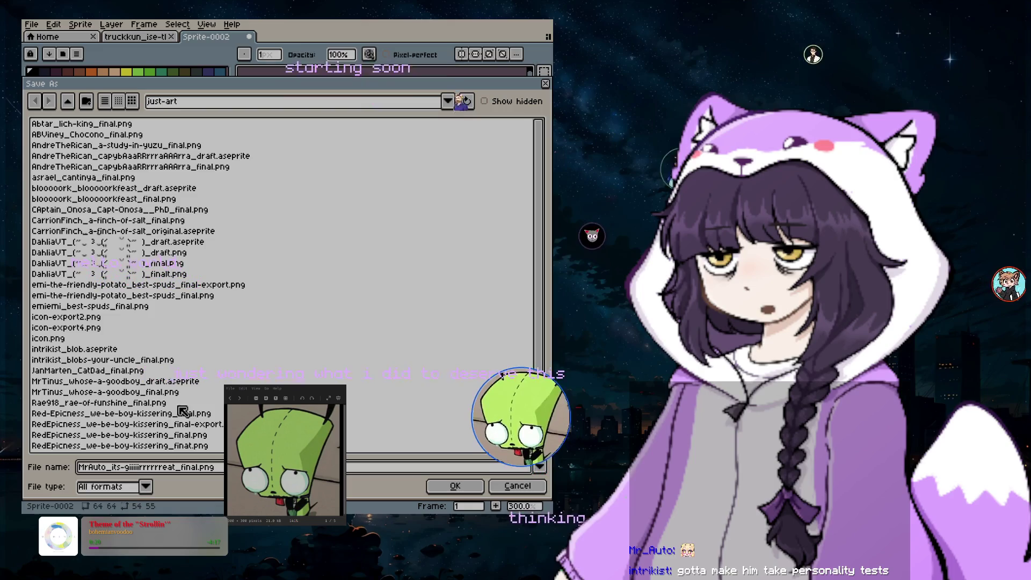
{"action": "left_click", "coordinate": [145, 487]}
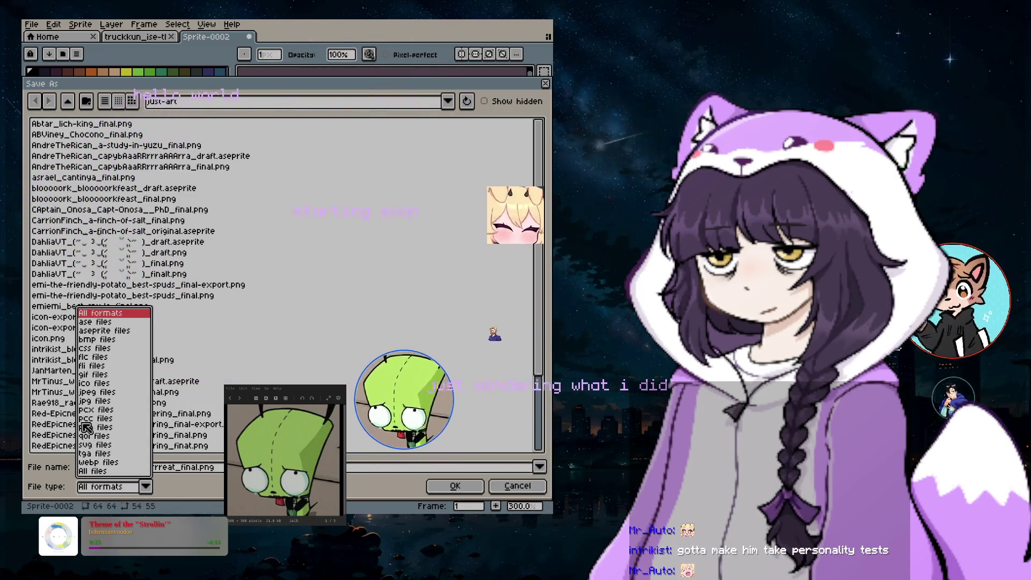
{"action": "left_click", "coordinate": [115, 331]}
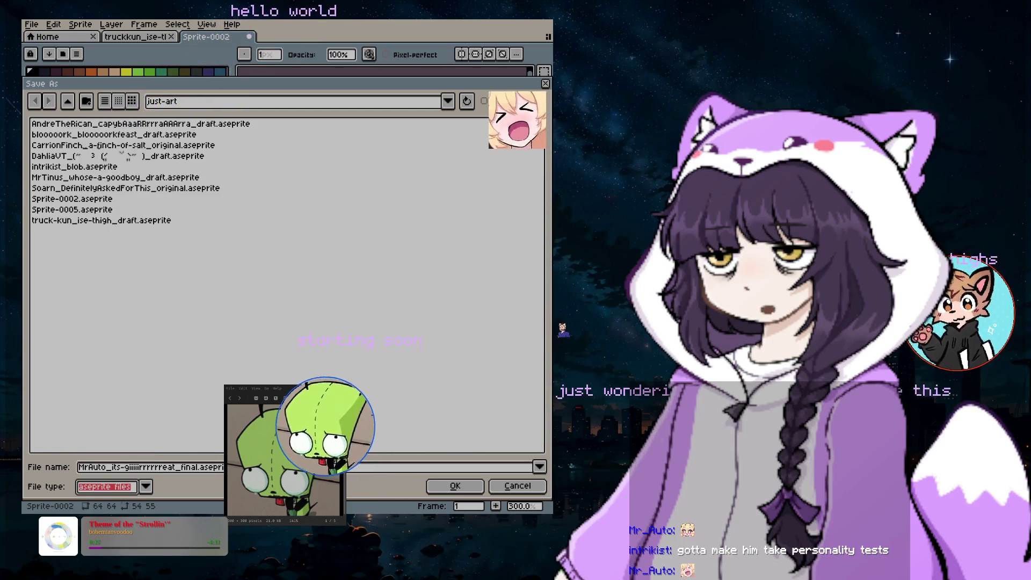
{"action": "left_click", "coordinate": [457, 487]}
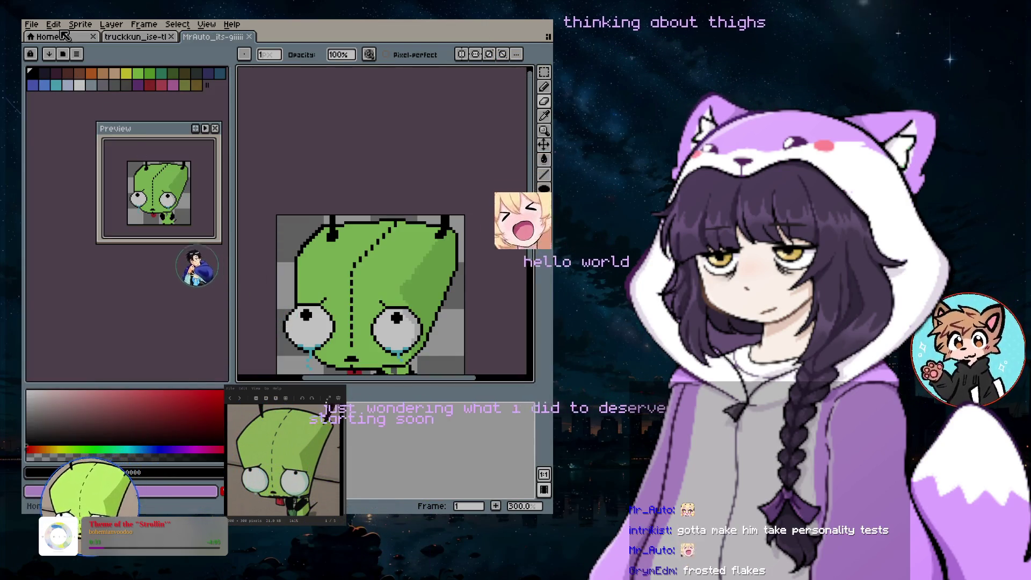
- Save a PNG copy of the sprite into the just-art folder
{"action": "left_click", "coordinate": [31, 24]}
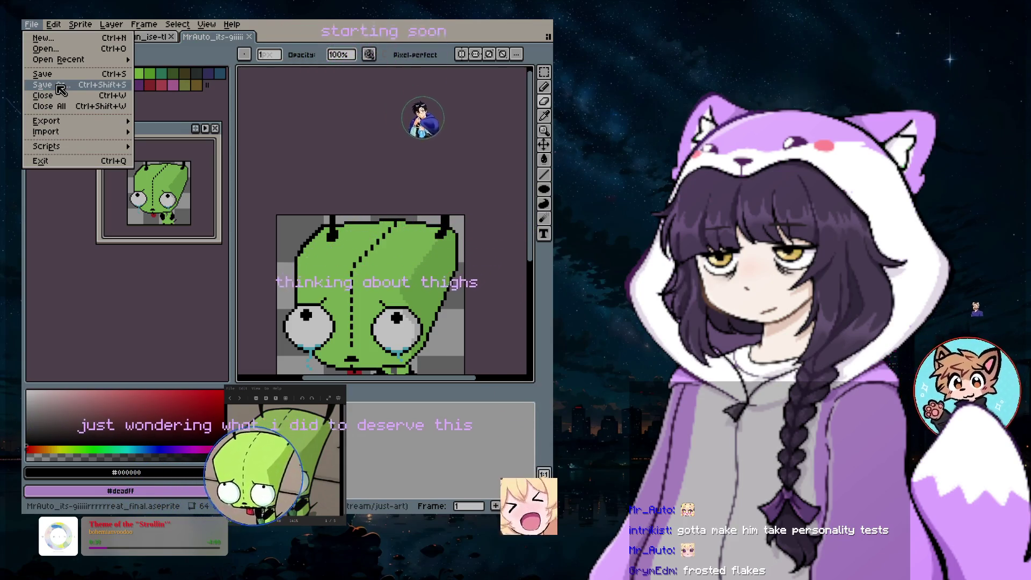
{"action": "left_click", "coordinate": [94, 86]}
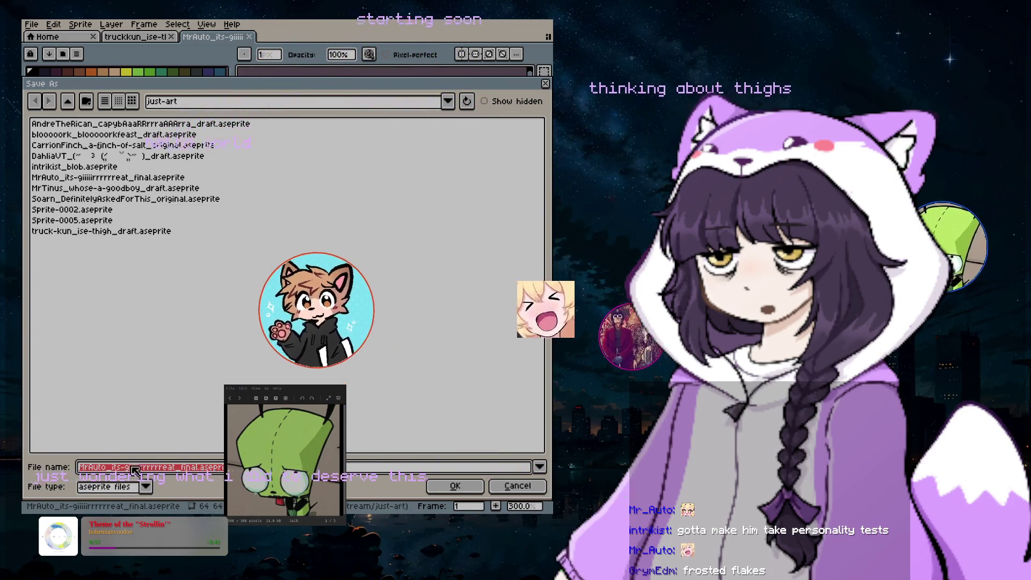
{"action": "left_click", "coordinate": [138, 469]}
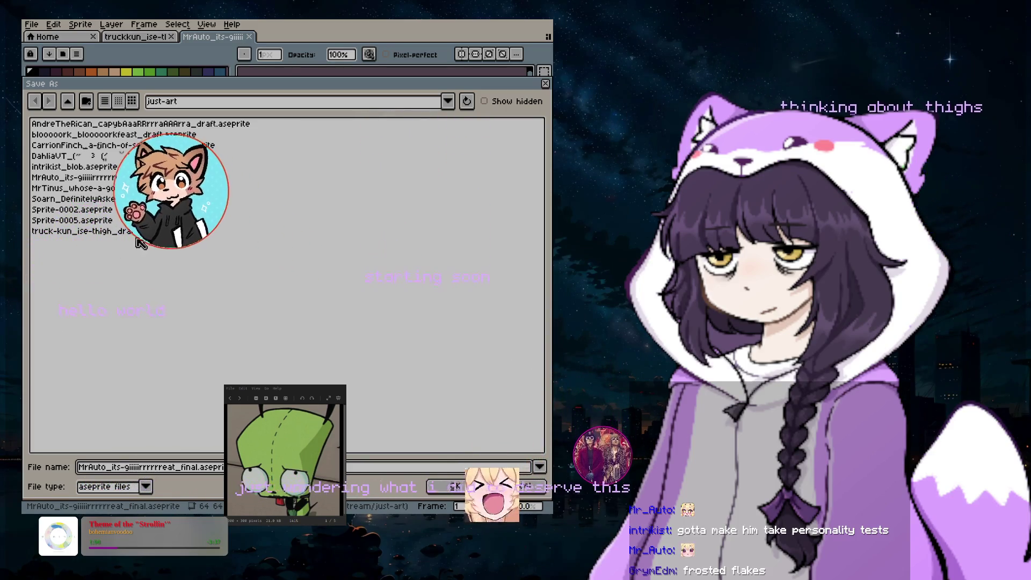
{"action": "left_click", "coordinate": [146, 487]}
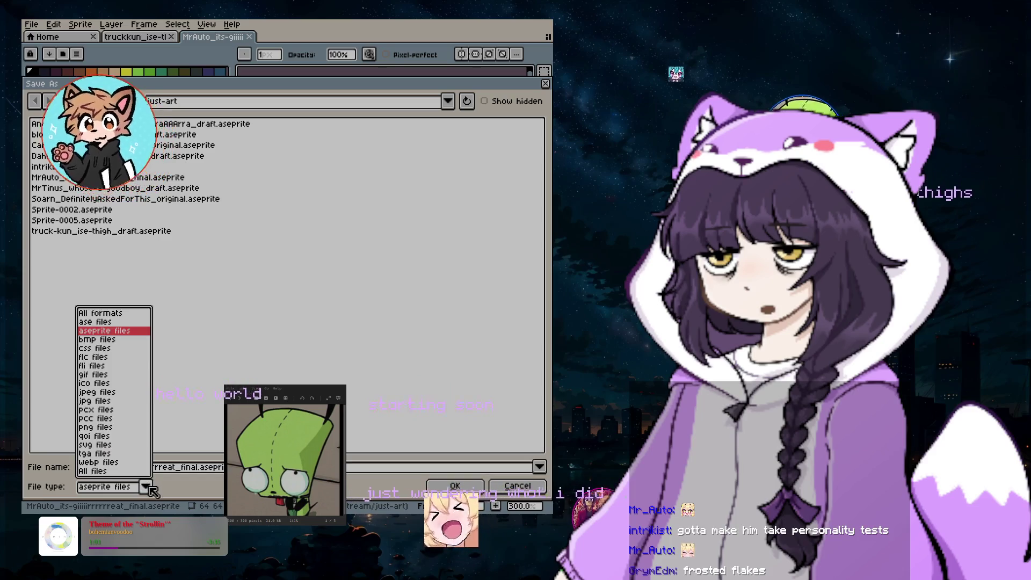
{"action": "left_click", "coordinate": [96, 427]}
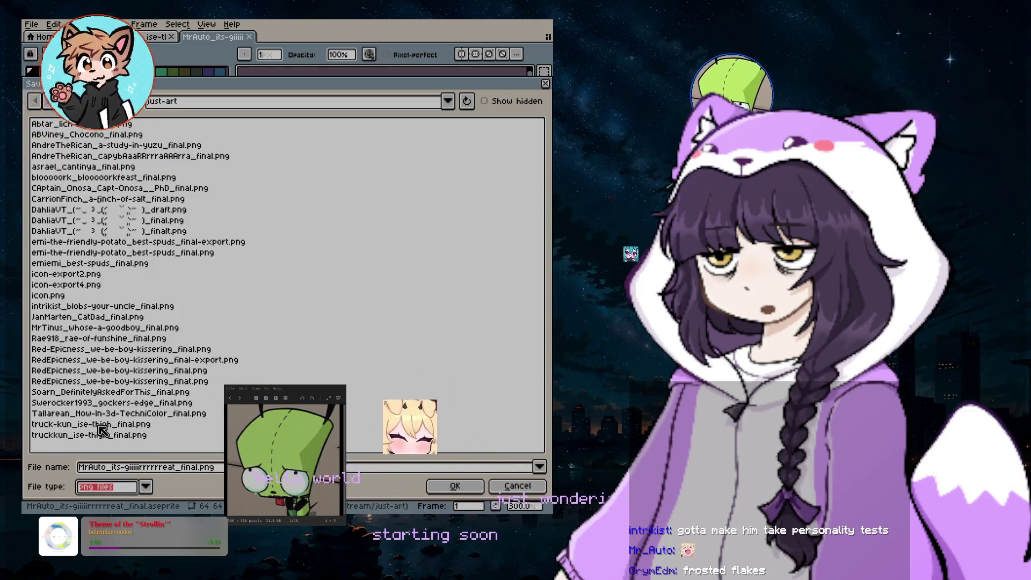
{"action": "left_click", "coordinate": [461, 490]}
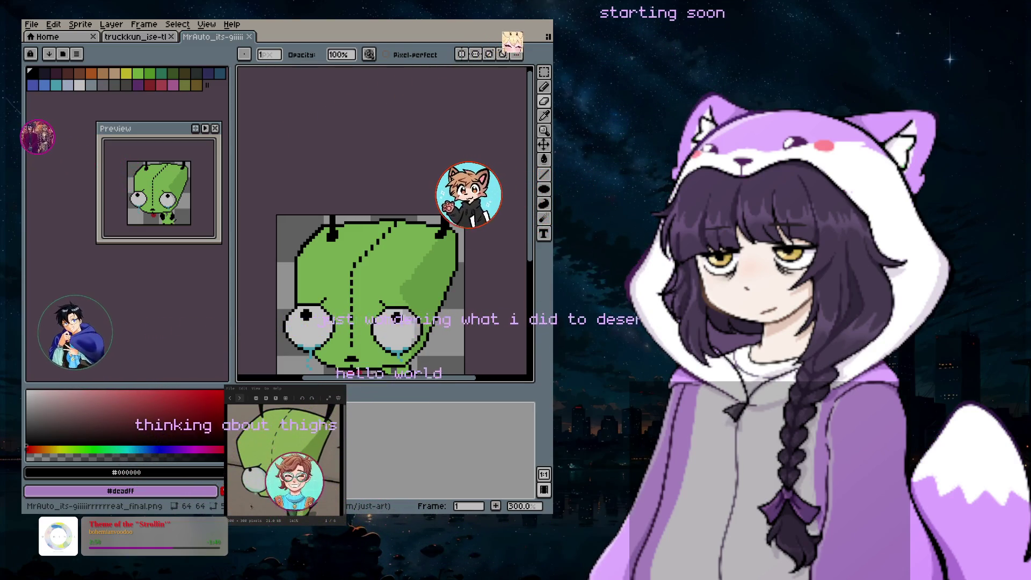
{"action": "key", "text": "Escape"}
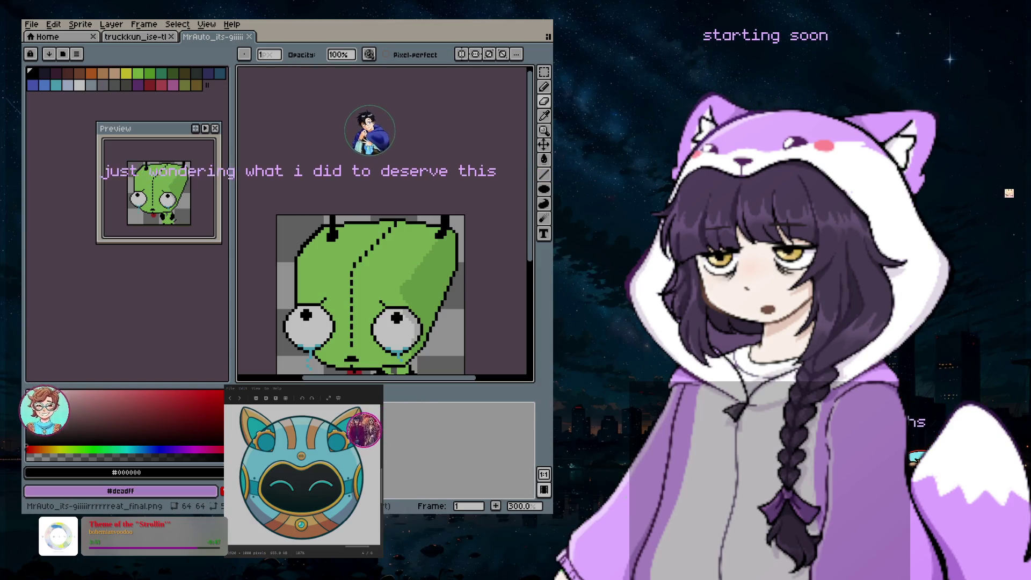
{"action": "left_click", "coordinate": [43, 27]}
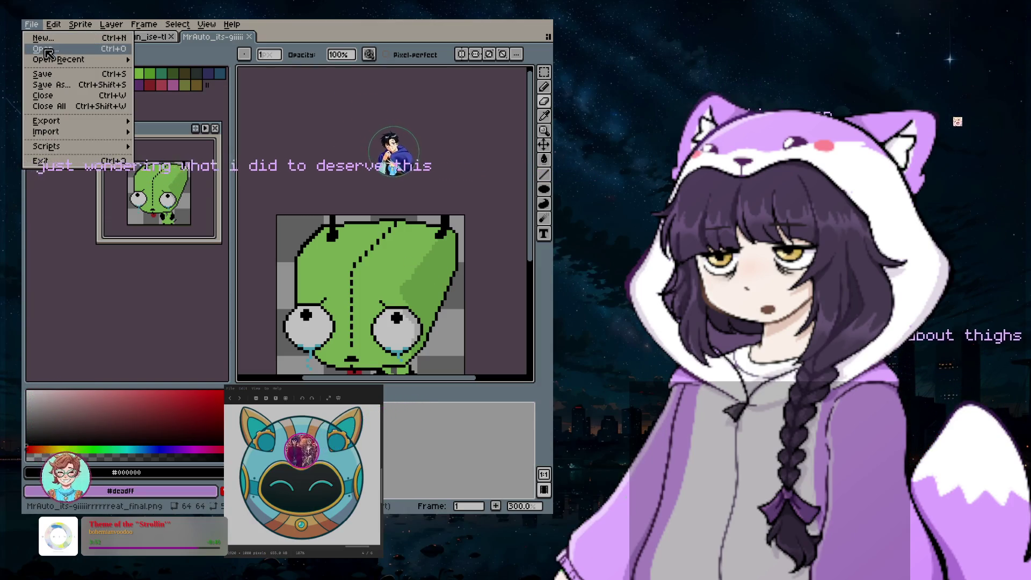
- Show the File menu with its Open Recent list of recent files
{"action": "mouse_move", "coordinate": [64, 65]}
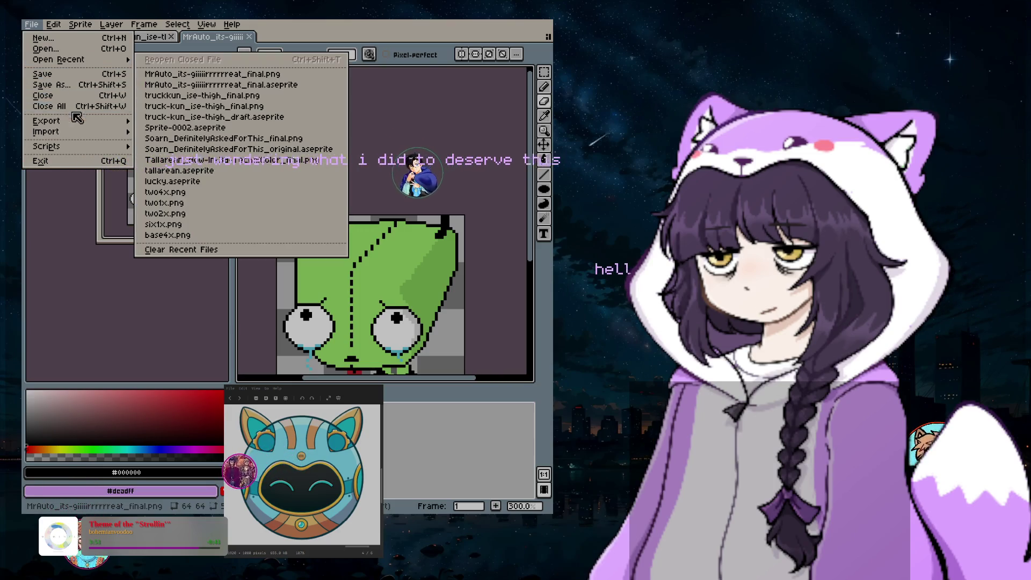
{"action": "mouse_move", "coordinate": [79, 124]}
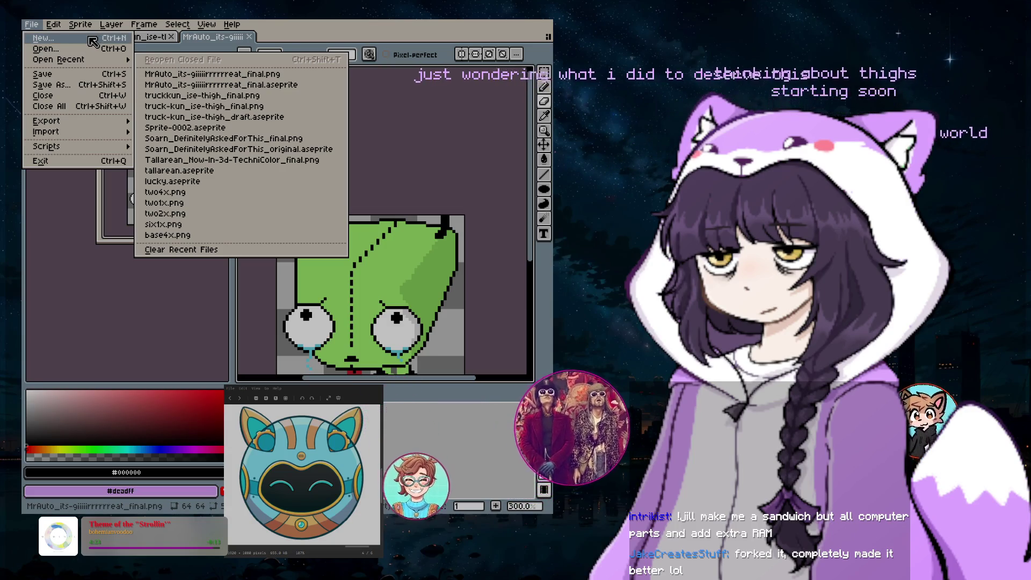
- Create a new blank 64×64 sprite, Sprite-0003
{"action": "left_click", "coordinate": [90, 39]}
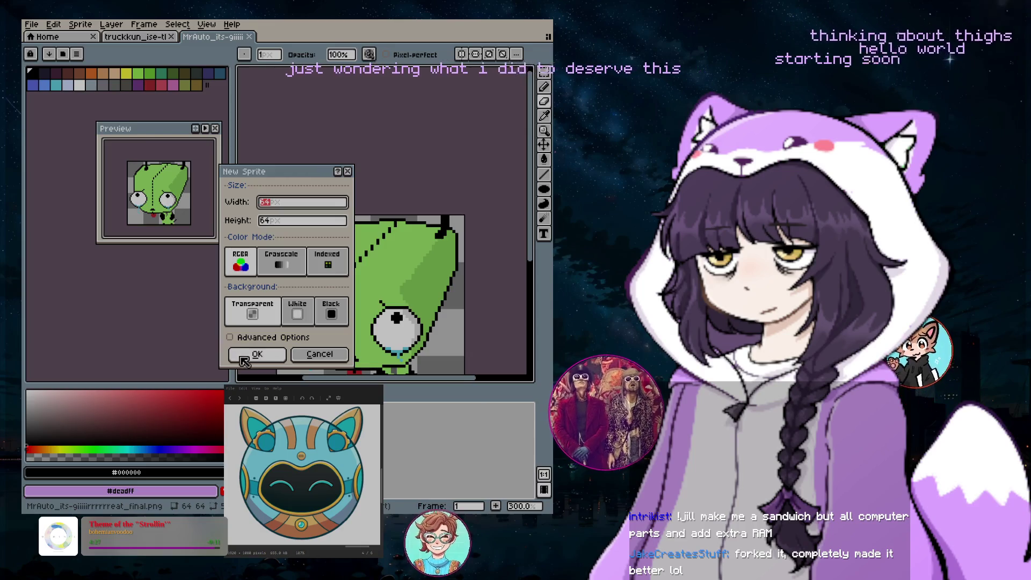
{"action": "left_click", "coordinate": [243, 355]}
{"action": "scroll", "coordinate": [389, 268], "scroll_direction": "up", "scroll_amount": 4}
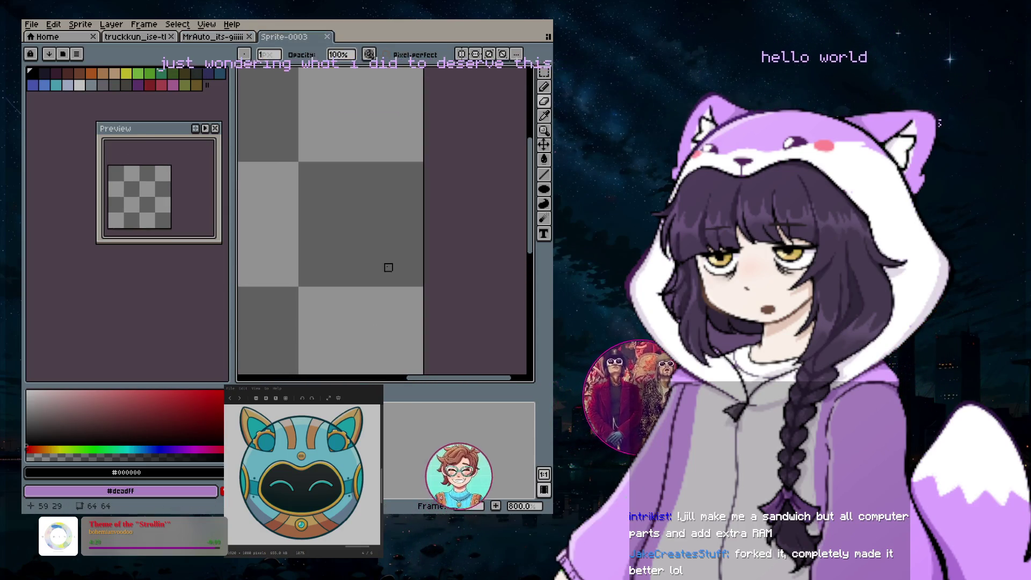
{"action": "scroll", "coordinate": [415, 274], "scroll_direction": "down", "scroll_amount": 4}
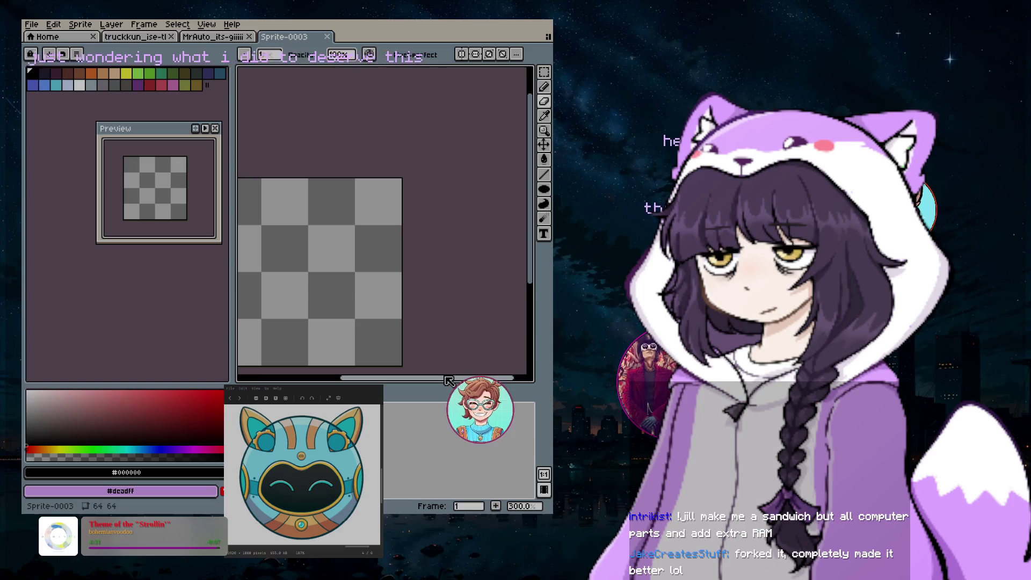
{"action": "scroll", "coordinate": [437, 277], "scroll_direction": "down", "scroll_amount": 2}
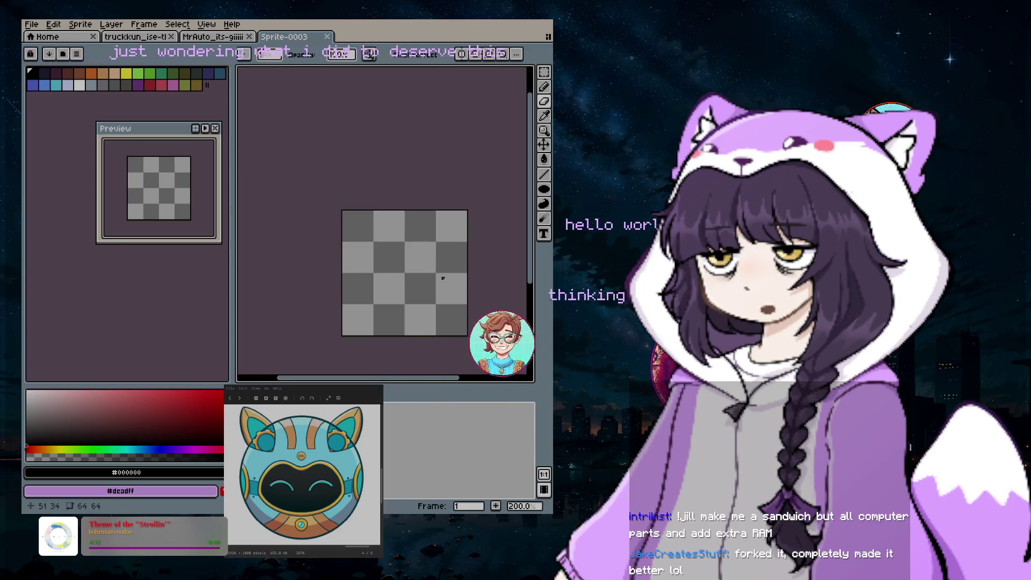
{"action": "scroll", "coordinate": [413, 276], "scroll_direction": "up", "scroll_amount": 4}
- Centre the new canvas and pick a blue-teal colour for the face
{"action": "scroll", "coordinate": [413, 277], "scroll_direction": "down", "scroll_amount": 1}
{"action": "scroll", "coordinate": [430, 306], "scroll_direction": "down", "scroll_amount": 1}
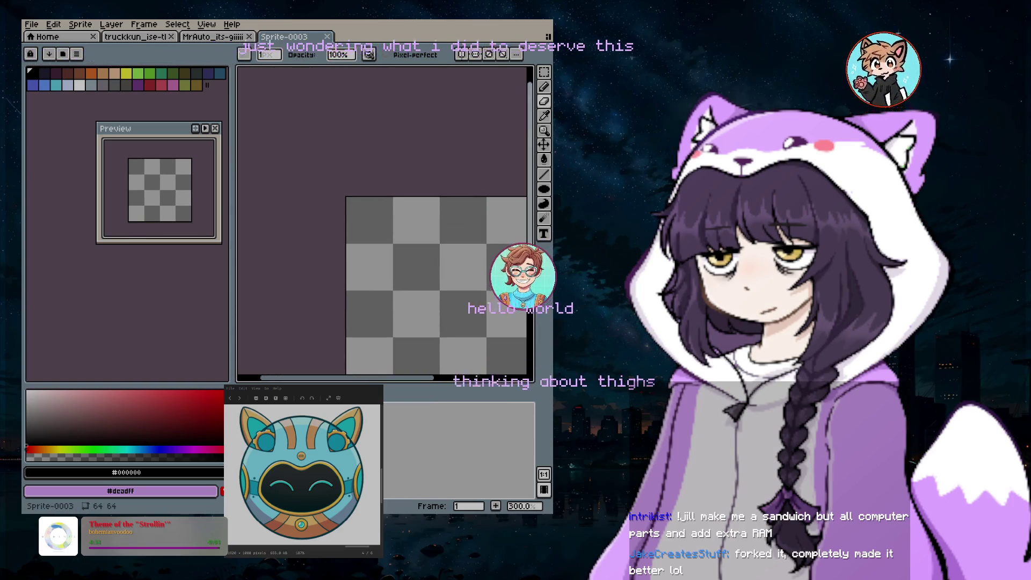
{"action": "scroll", "coordinate": [531, 298], "scroll_direction": "down", "scroll_amount": 2}
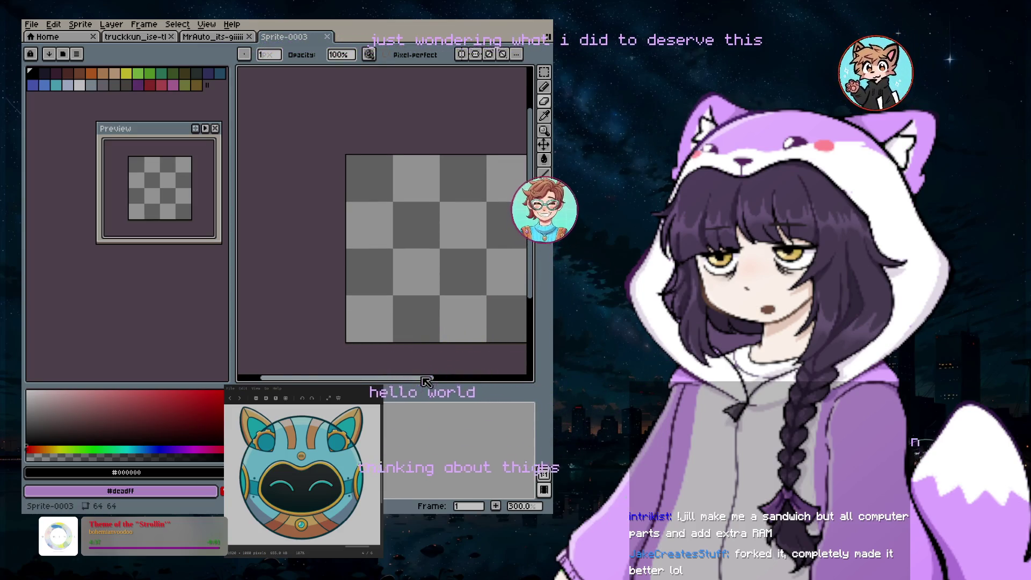
{"action": "scroll", "coordinate": [426, 381], "scroll_direction": "right", "scroll_amount": 2}
{"action": "scroll", "coordinate": [456, 353], "scroll_direction": "up", "scroll_amount": 1}
{"action": "left_click_drag", "start_coordinate": [433, 382], "coordinate": [414, 378]}
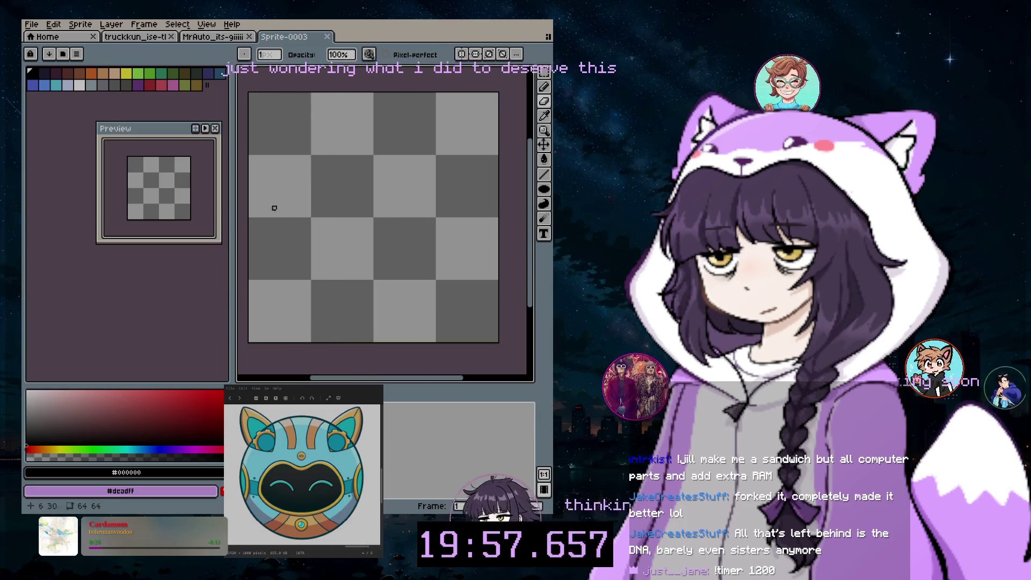
{"action": "left_click", "coordinate": [45, 85]}
- Paint a large teal circle for the face with the neighbouring teal swatch
{"action": "scroll", "coordinate": [265, 172], "scroll_direction": "up", "scroll_amount": 9}
{"action": "key", "text": "bracketright"}
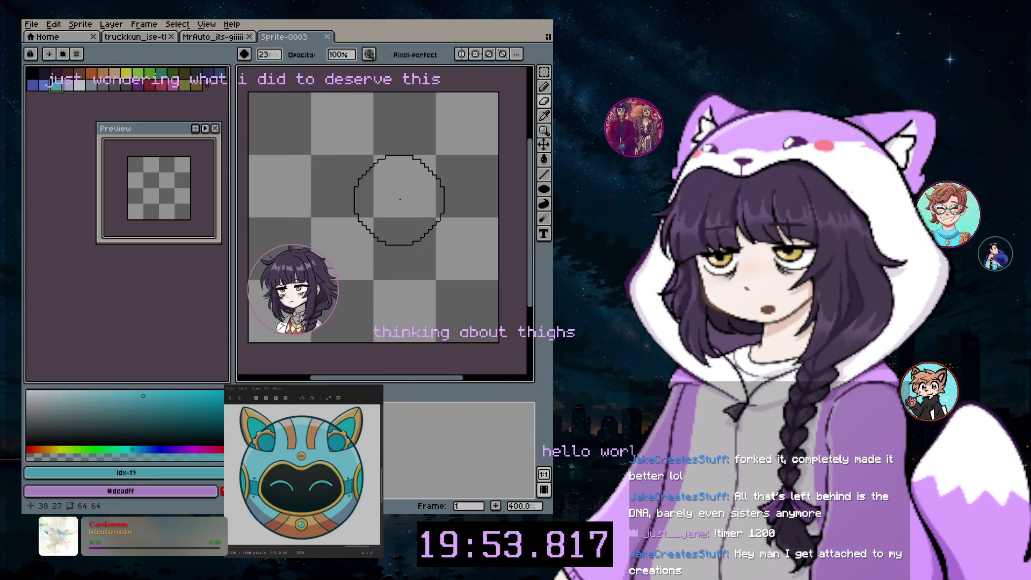
{"action": "key", "text": "e"}
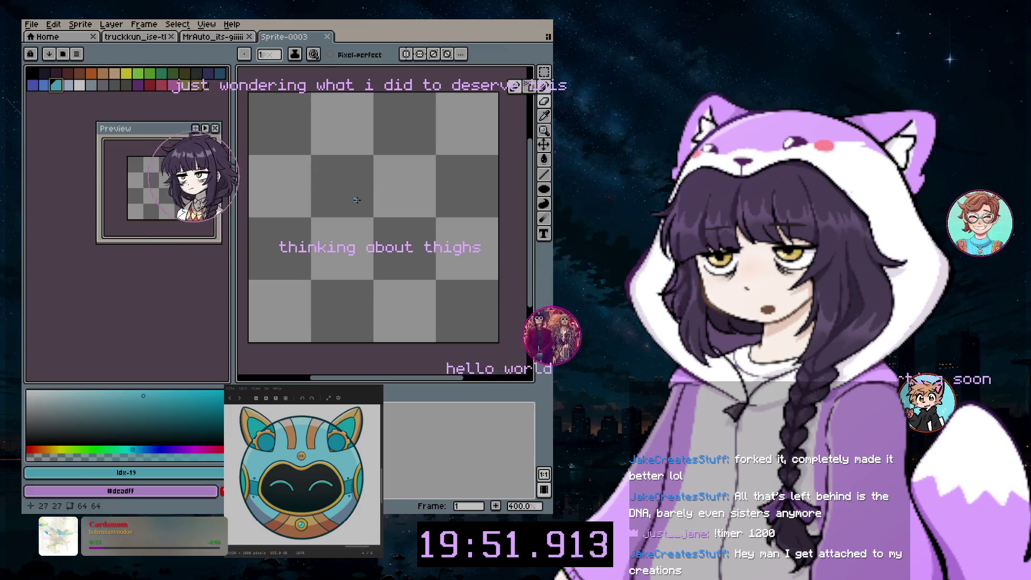
{"action": "scroll", "coordinate": [336, 177], "scroll_direction": "up", "scroll_amount": 20}
{"action": "scroll", "coordinate": [336, 178], "scroll_direction": "up", "scroll_amount": 16}
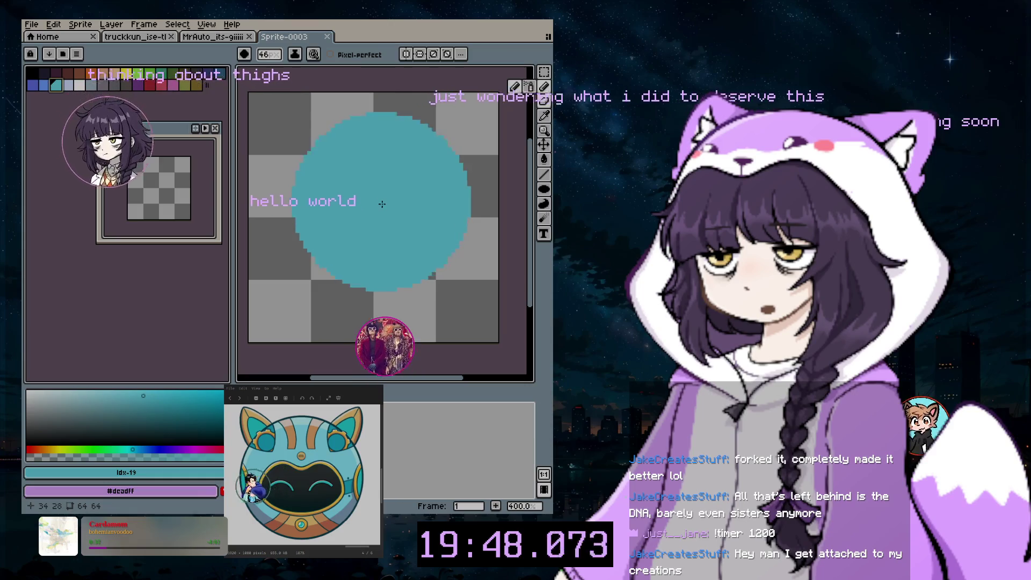
{"action": "scroll", "coordinate": [371, 212], "scroll_direction": "up", "scroll_amount": 4}
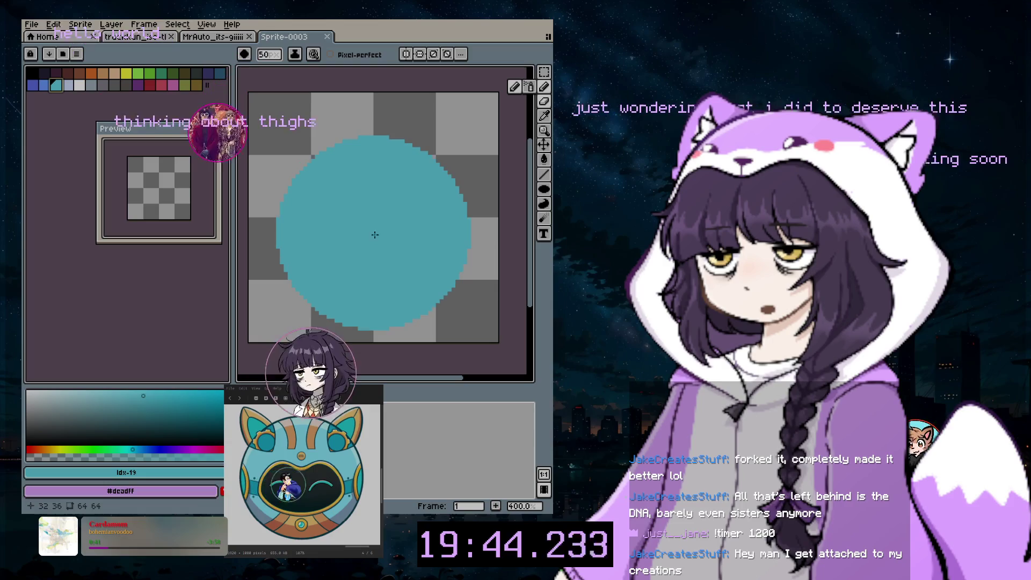
{"action": "left_click_drag", "start_coordinate": [375, 233], "coordinate": [354, 264]}
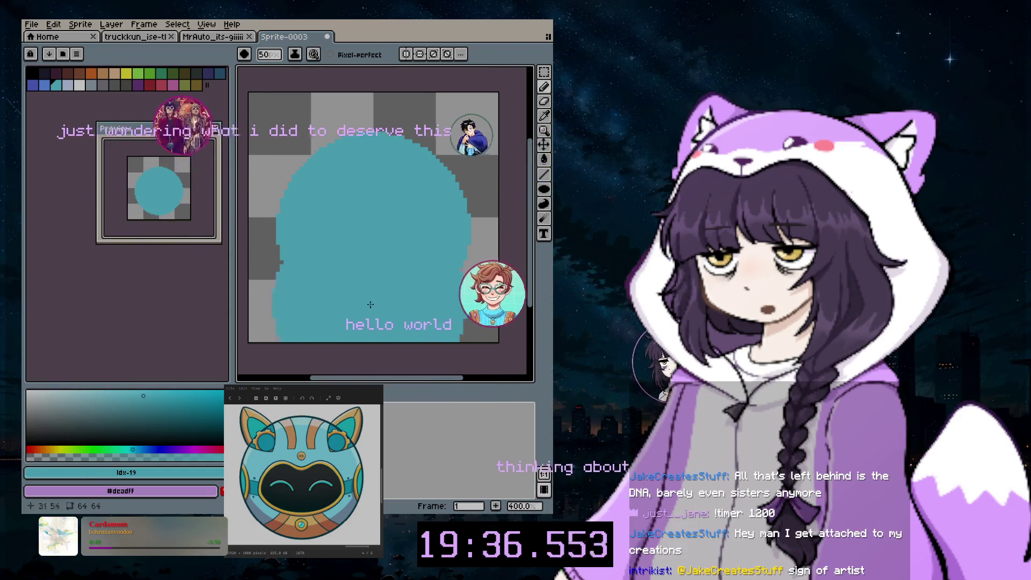
- Switch to black, add a new layer above the face, and paint on it
{"action": "key", "text": "x"}
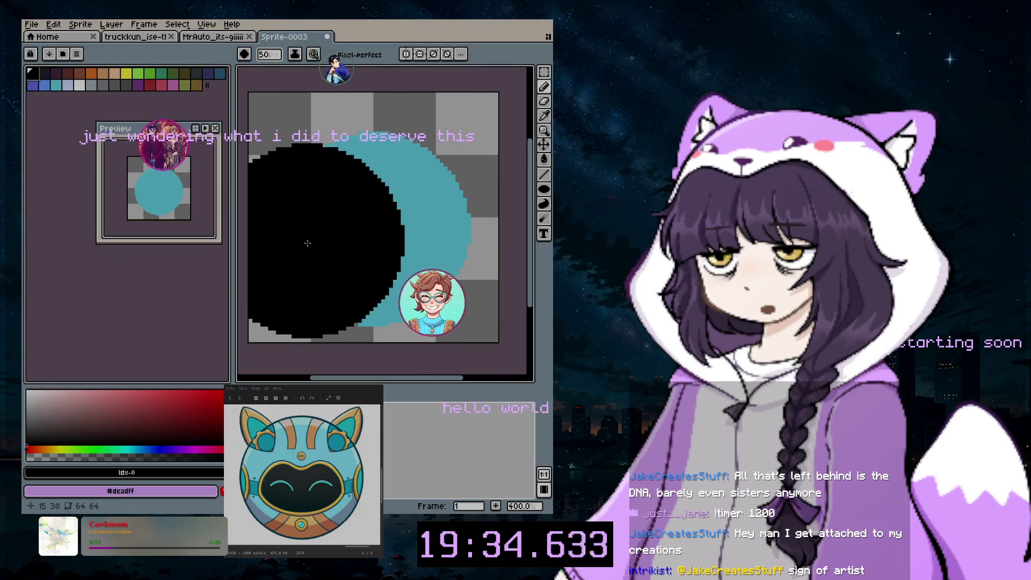
{"action": "left_click", "coordinate": [117, 25]}
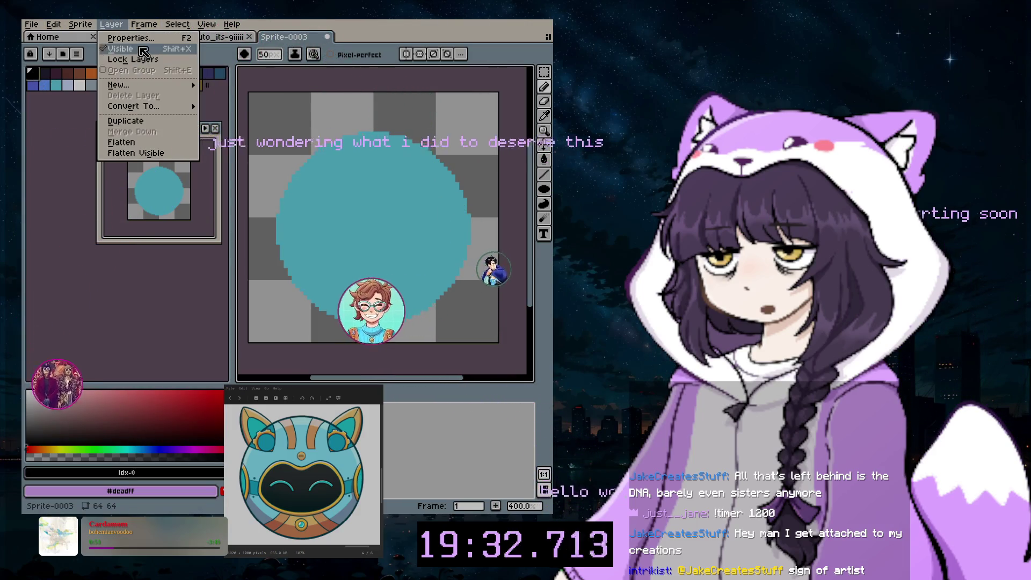
{"action": "mouse_move", "coordinate": [129, 84]}
{"action": "left_click", "coordinate": [226, 84]}
{"action": "left_click_drag", "start_coordinate": [371, 323], "coordinate": [373, 233]}
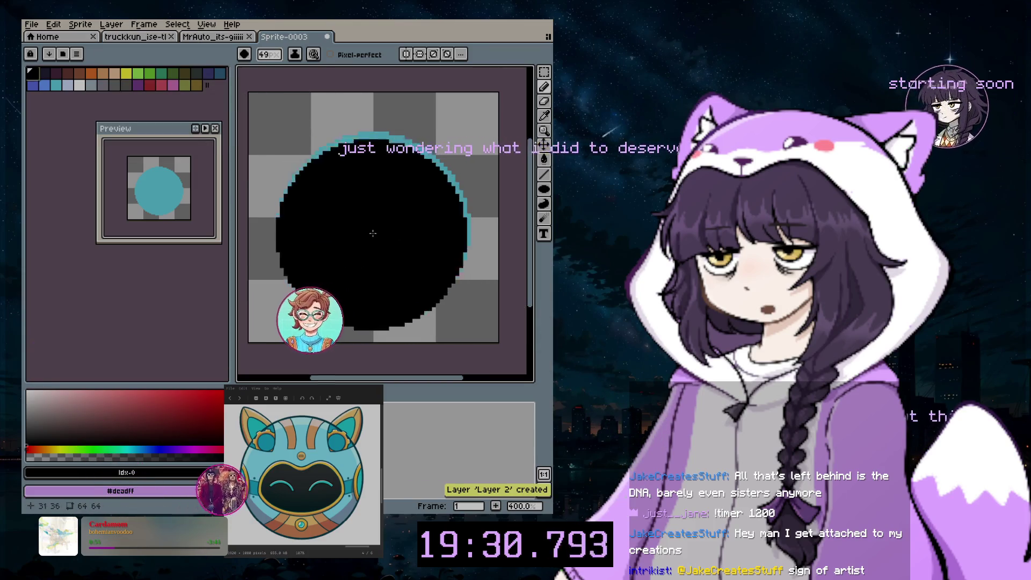
- With vertical symmetry on, paint a mirrored pair of round black eyes
{"action": "key", "text": "minus"}
{"action": "key", "text": "minus"}
{"action": "key", "text": "minus"}
{"action": "key", "text": "minus"}
{"action": "key", "text": "minus"}
{"action": "key", "text": "minus"}
{"action": "key", "text": "minus"}
{"action": "key", "text": "minus"}
{"action": "key", "text": "minus"}
{"action": "key", "text": "minus"}
{"action": "key", "text": "minus"}
{"action": "key", "text": "minus"}
{"action": "scroll", "coordinate": [356, 243], "scroll_direction": "up", "scroll_amount": 3}
{"action": "scroll", "coordinate": [373, 252], "scroll_direction": "down", "scroll_amount": 1}
{"action": "scroll", "coordinate": [357, 259], "scroll_direction": "down", "scroll_amount": 1}
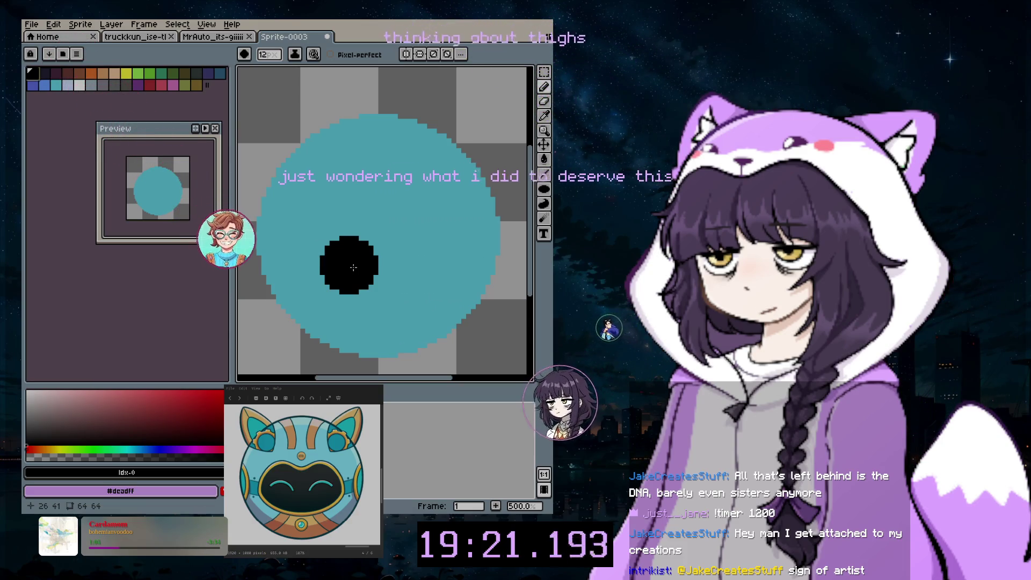
{"action": "left_click", "coordinate": [406, 53]}
{"action": "left_click", "coordinate": [343, 275]}
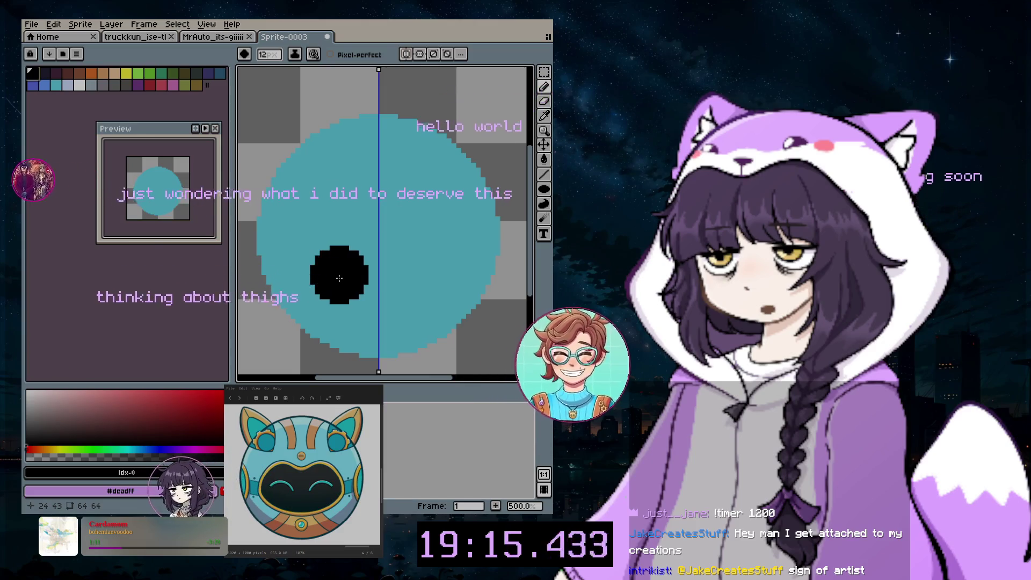
{"action": "key", "text": "plus"}
{"action": "key", "text": "plus"}
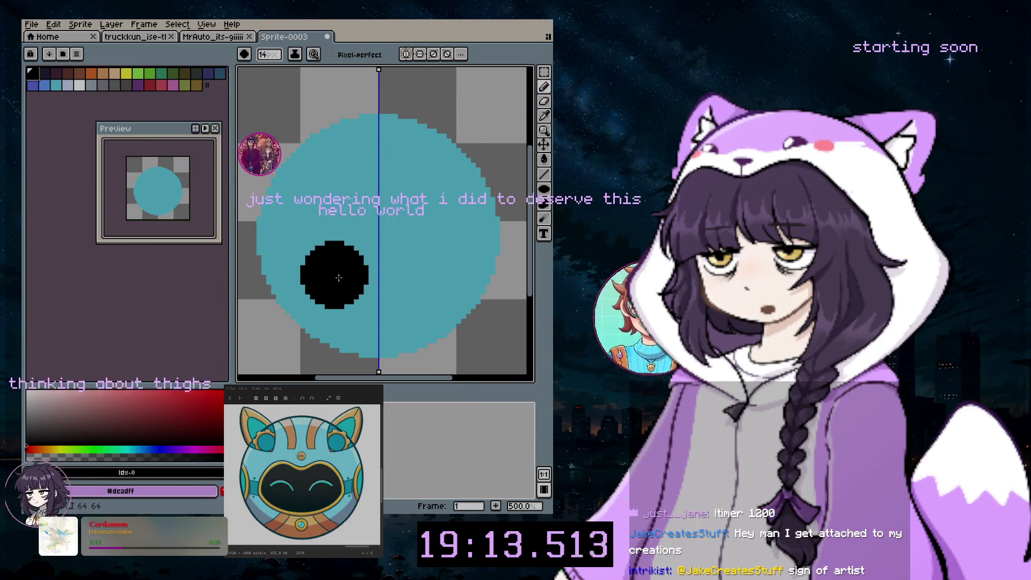
{"action": "left_click", "coordinate": [343, 278]}
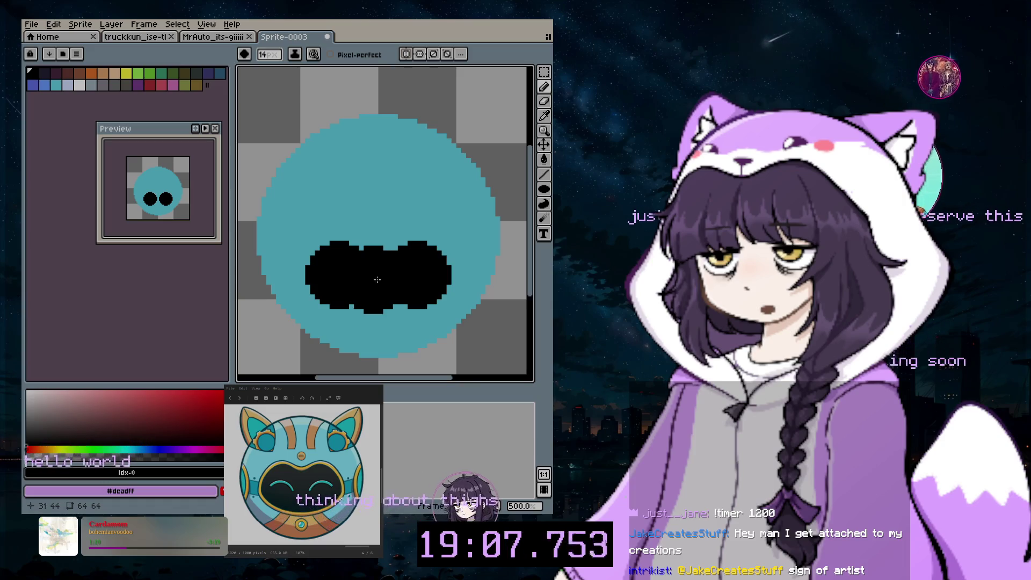
{"action": "key", "text": "minus"}
{"action": "key", "text": "minus"}
{"action": "key", "text": "minus"}
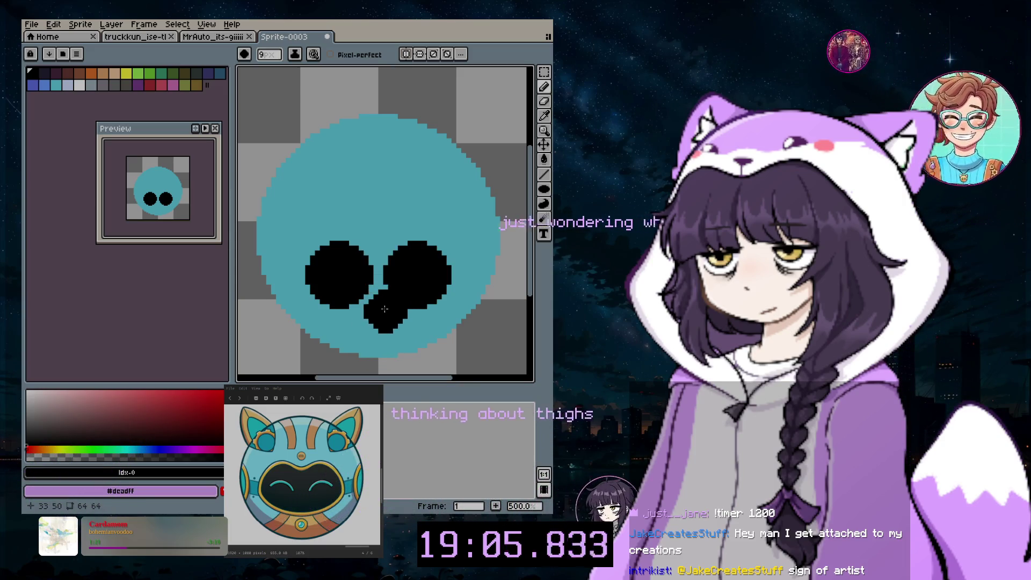
- Paint black across the gap between the eyes to form one wide visor
{"action": "scroll", "coordinate": [381, 312], "scroll_direction": "up", "scroll_amount": 3}
{"action": "scroll", "coordinate": [381, 312], "scroll_direction": "up", "scroll_amount": 2}
{"action": "key", "text": "ctrl+z"}
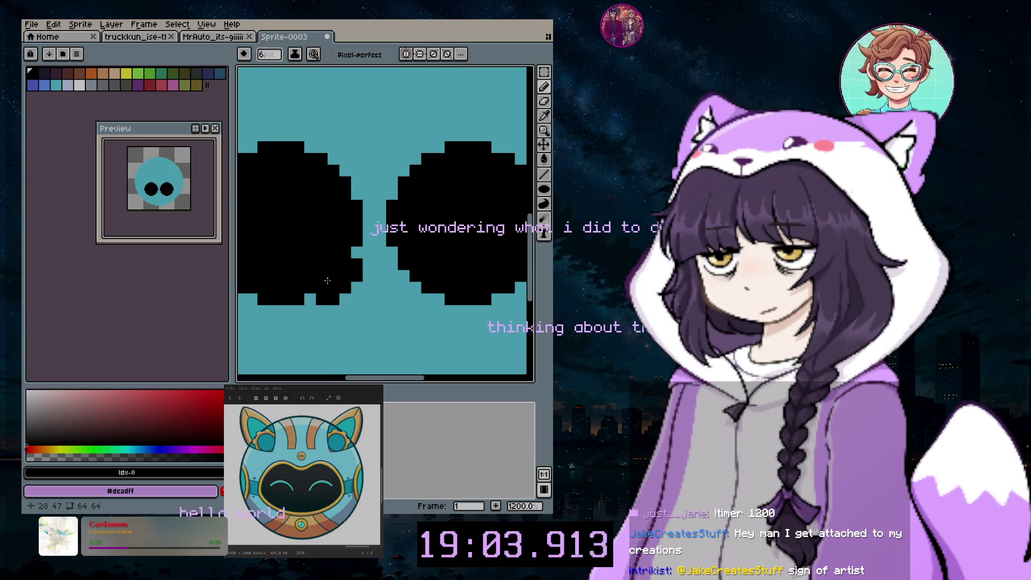
{"action": "key", "text": "ctrl+y"}
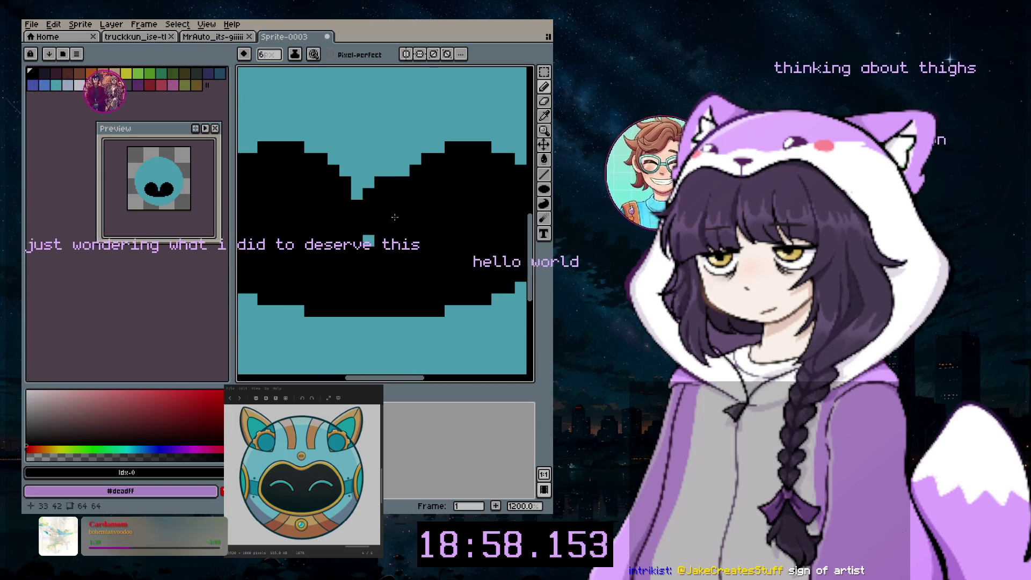
{"action": "mouse_move", "coordinate": [429, 283]}
{"action": "left_mouse_down"}
{"action": "mouse_move", "coordinate": [378, 195]}
{"action": "mouse_move", "coordinate": [340, 191]}
{"action": "left_mouse_up"}
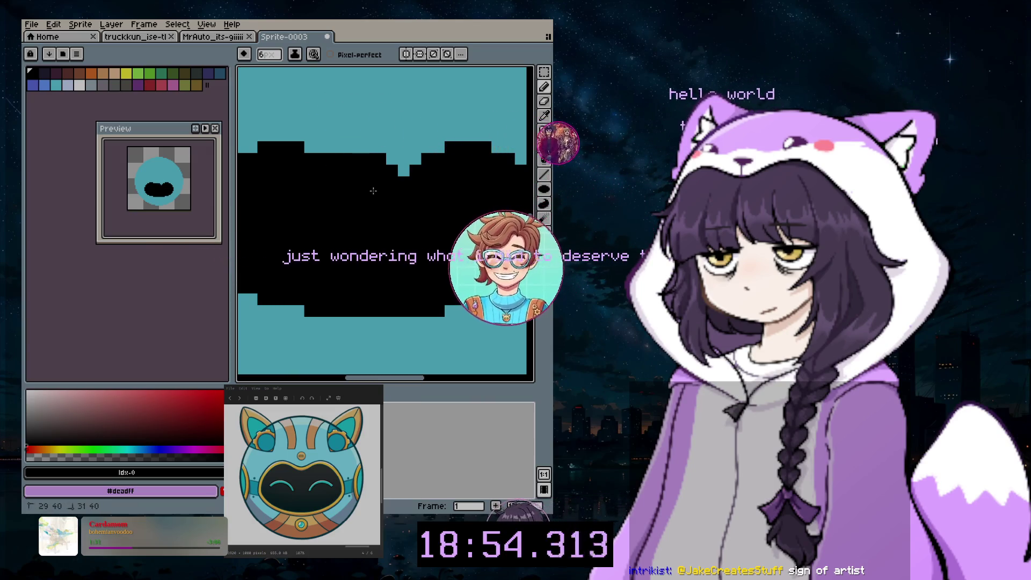
{"action": "scroll", "coordinate": [402, 308], "scroll_direction": "down", "scroll_amount": 3}
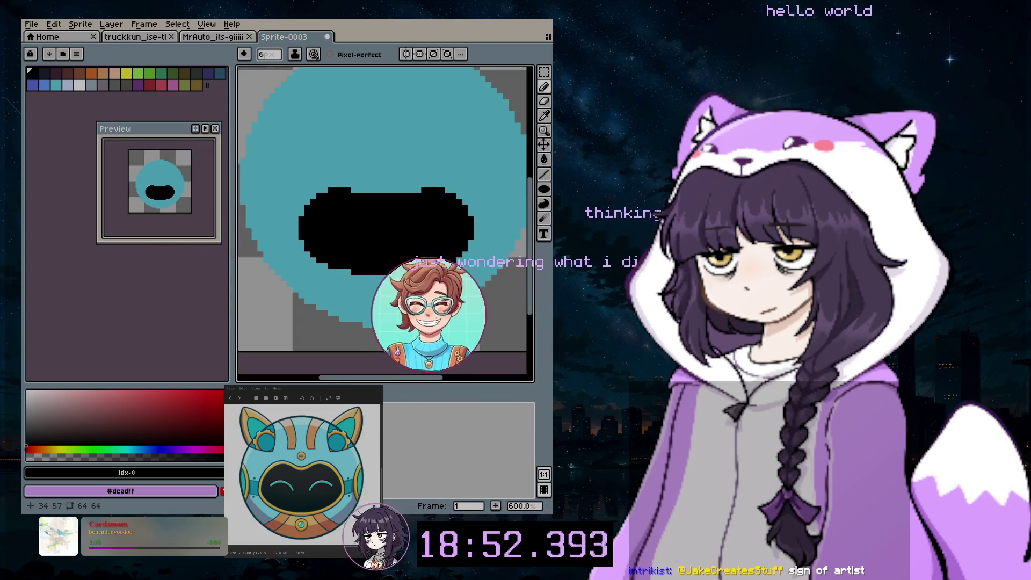
{"action": "scroll", "coordinate": [402, 309], "scroll_direction": "down", "scroll_amount": 2}
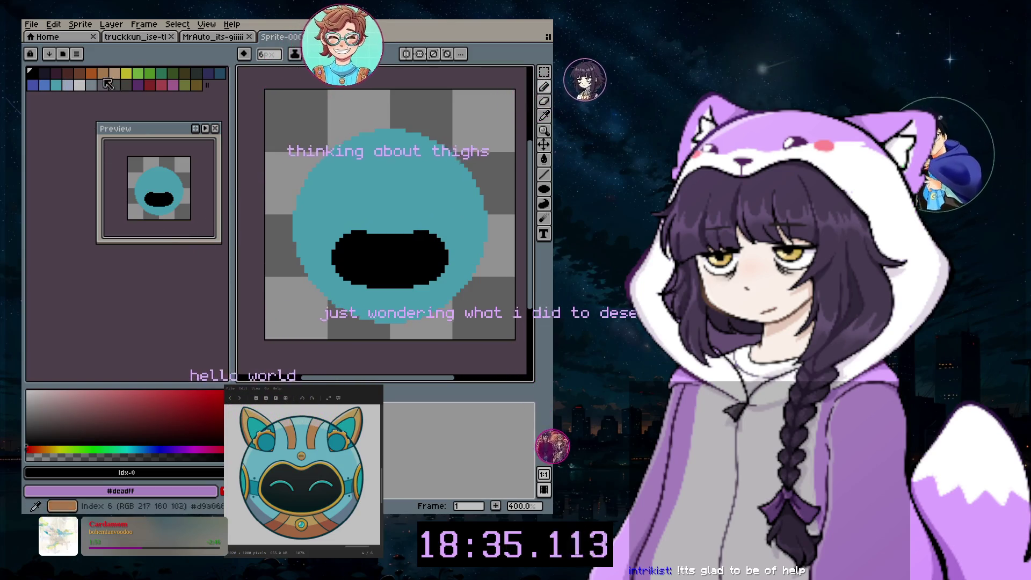
- Choose yellow from the palette and add a new empty Layer 3
{"action": "left_click", "coordinate": [127, 73]}
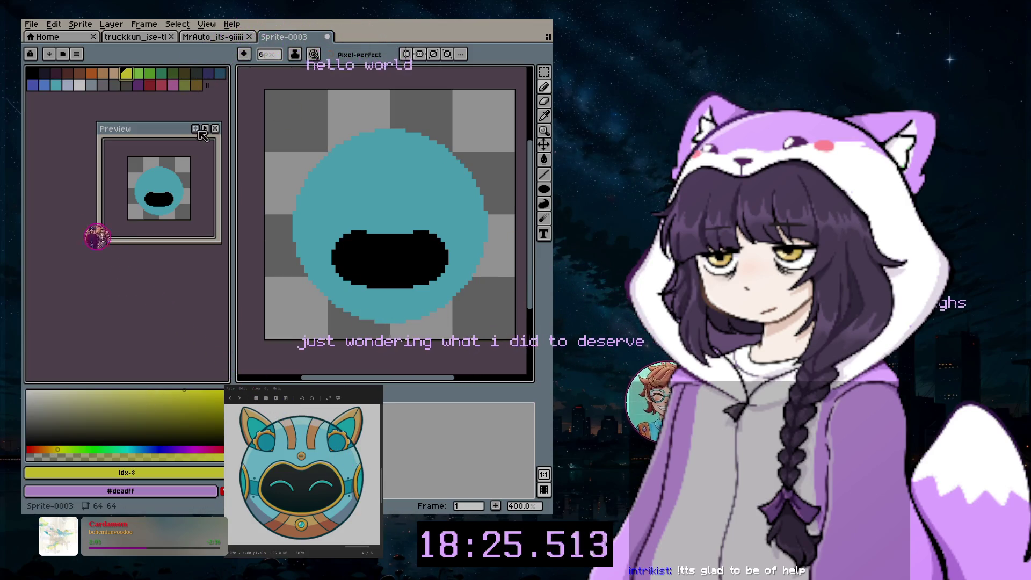
{"action": "left_click", "coordinate": [119, 25]}
{"action": "mouse_move", "coordinate": [124, 84]}
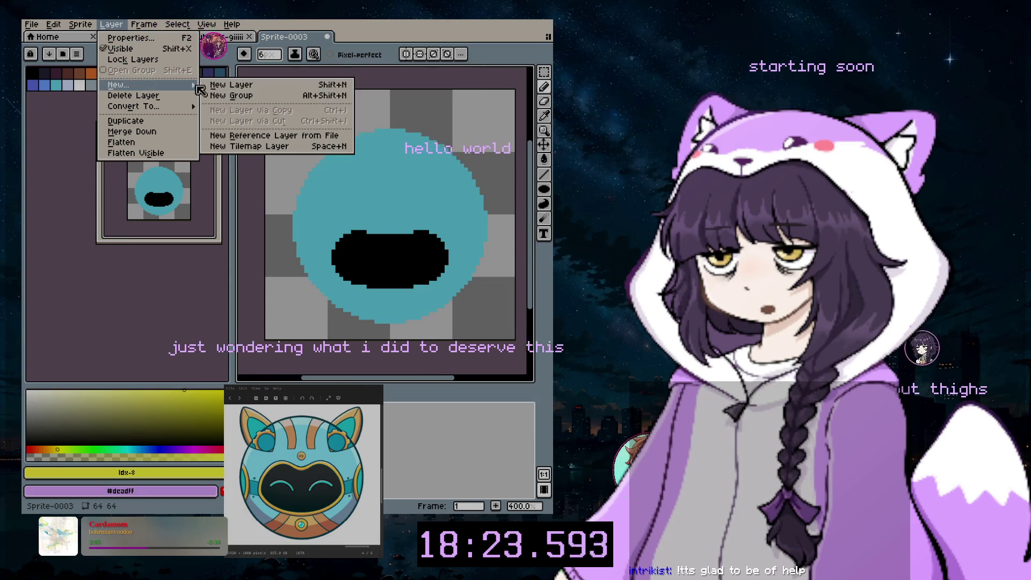
{"action": "left_click", "coordinate": [221, 85]}
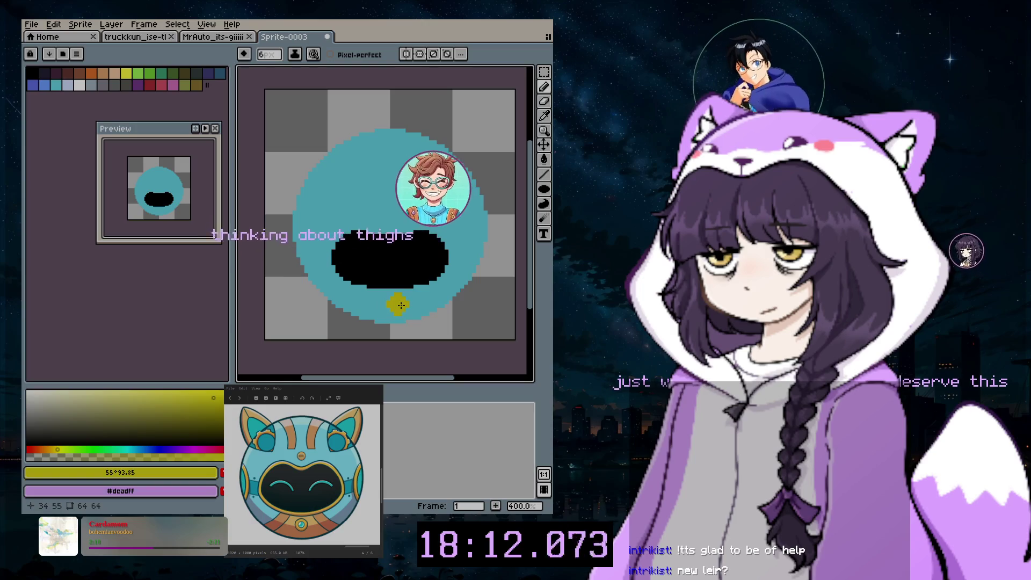
- Stamp a small yellow mark below the visor, then shift the drawing hue toward orange
{"action": "scroll", "coordinate": [392, 305], "scroll_direction": "up", "scroll_amount": 3}
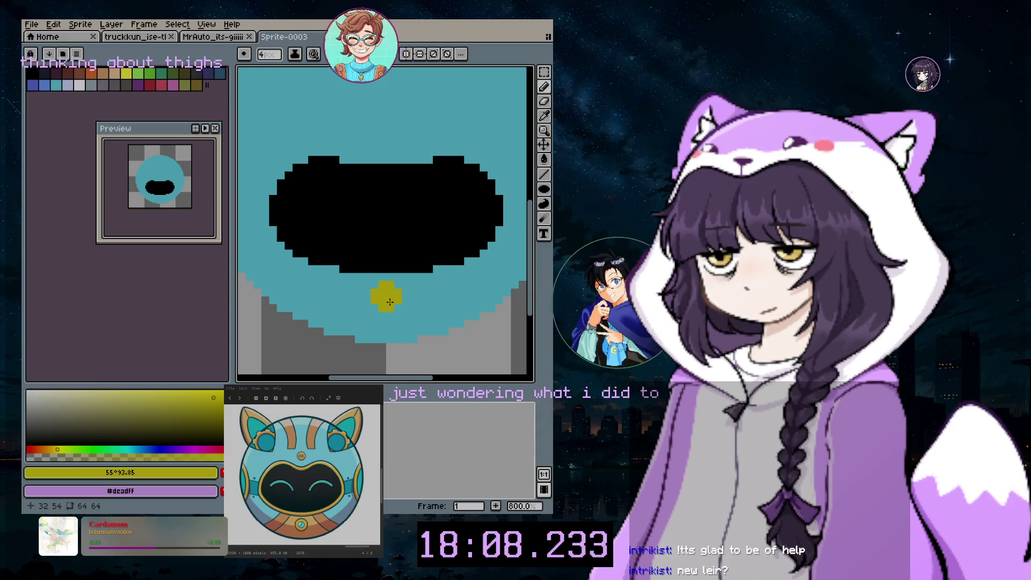
{"action": "left_click", "coordinate": [388, 303]}
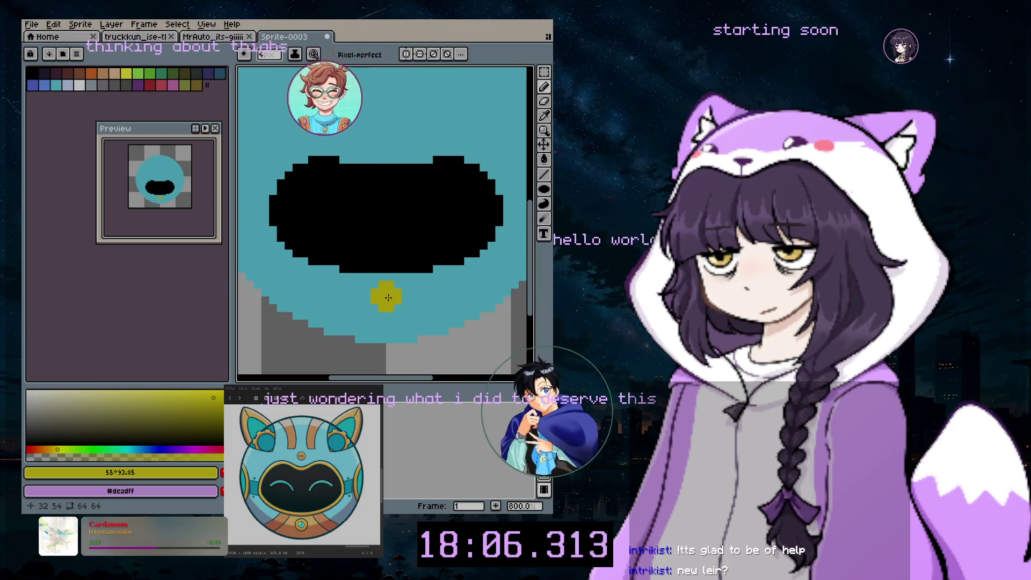
{"action": "scroll", "coordinate": [437, 225], "scroll_direction": "down", "scroll_amount": 3}
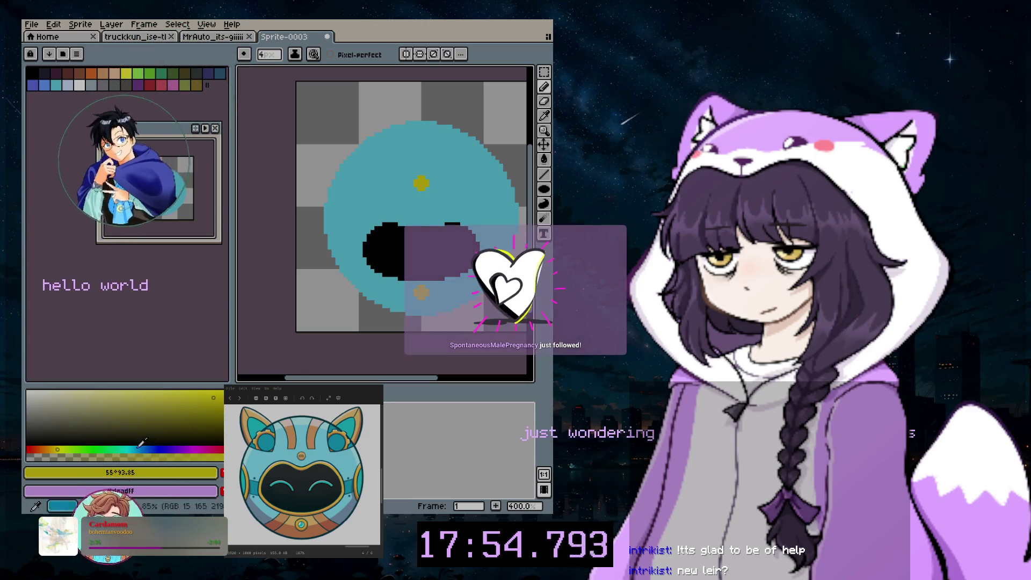
{"action": "left_click_drag", "start_coordinate": [52, 451], "coordinate": [56, 447]}
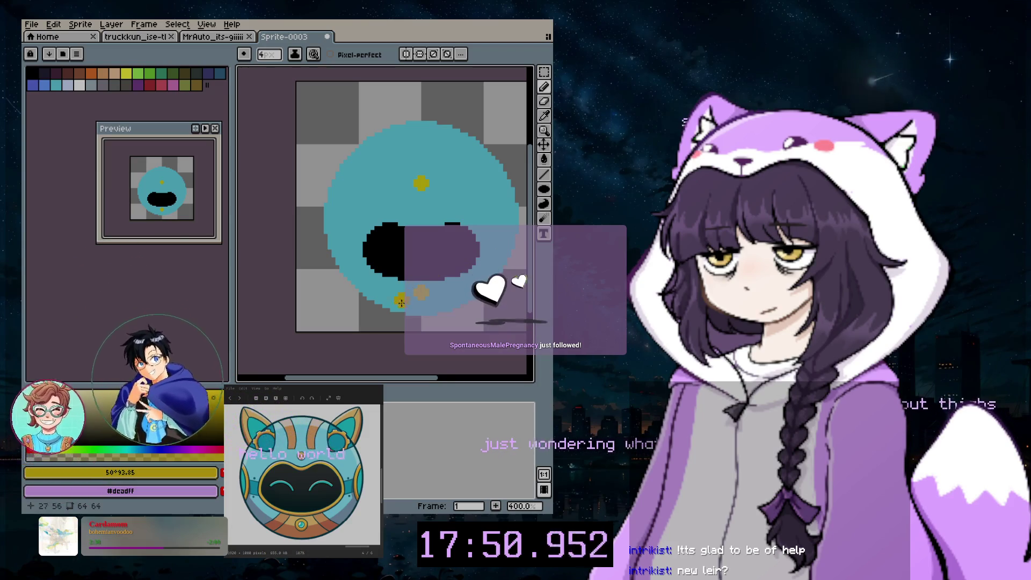
{"action": "left_click", "coordinate": [114, 25]}
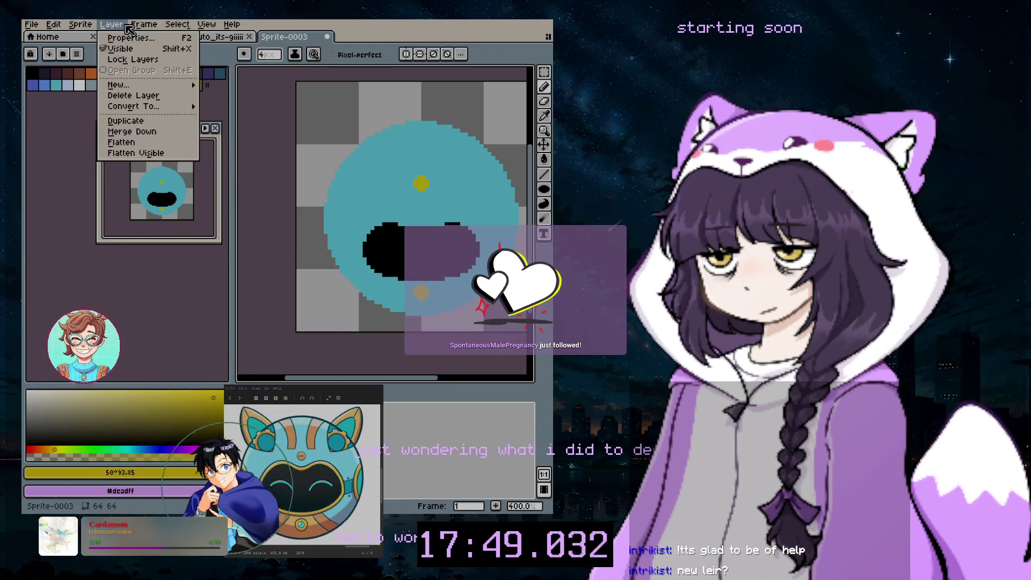
- Add another empty layer and zoom in on the area below the visor
{"action": "mouse_move", "coordinate": [161, 85]}
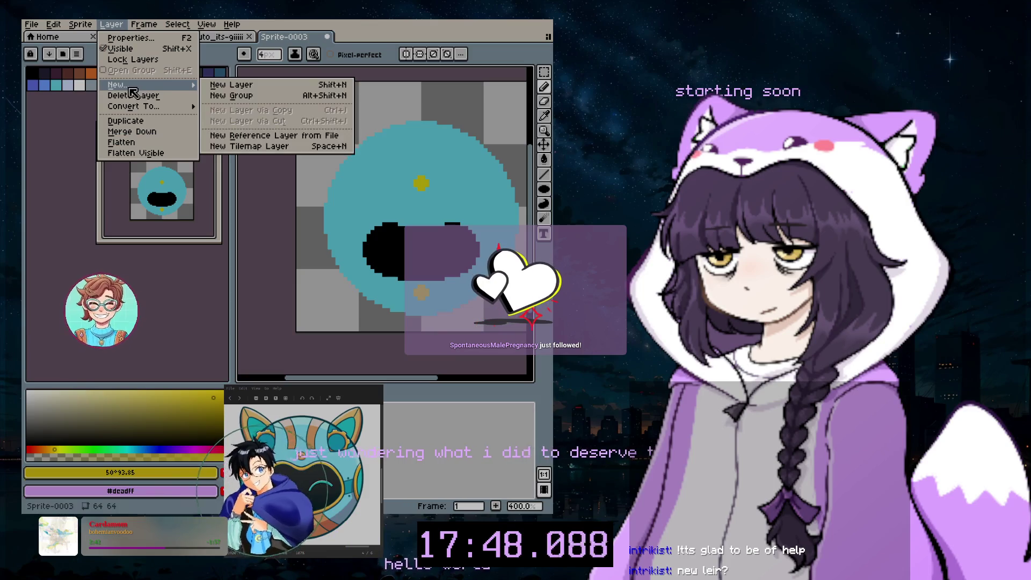
{"action": "left_click", "coordinate": [239, 85]}
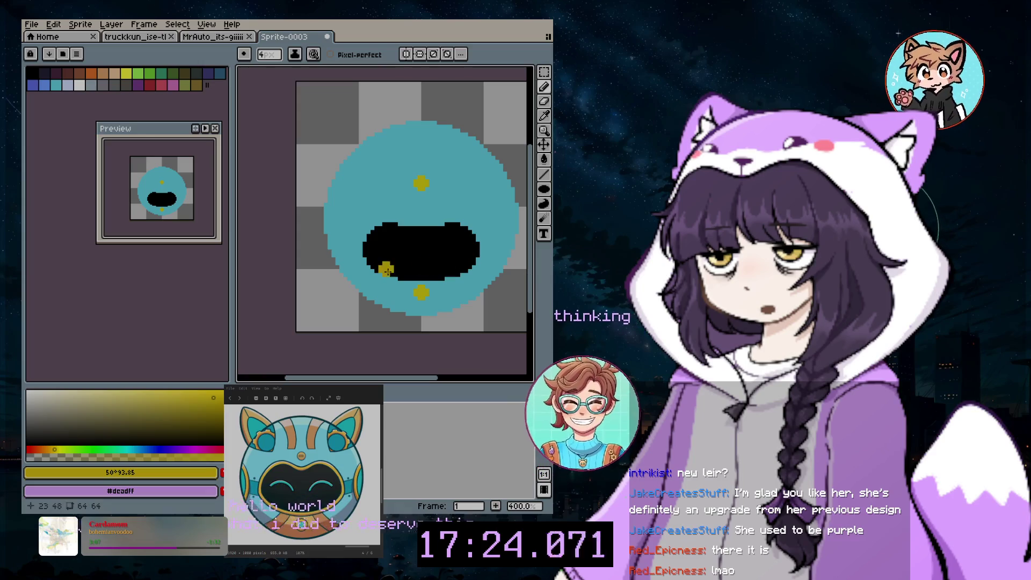
{"action": "scroll", "coordinate": [414, 291], "scroll_direction": "up", "scroll_amount": 1}
{"action": "scroll", "coordinate": [415, 287], "scroll_direction": "up", "scroll_amount": 1}
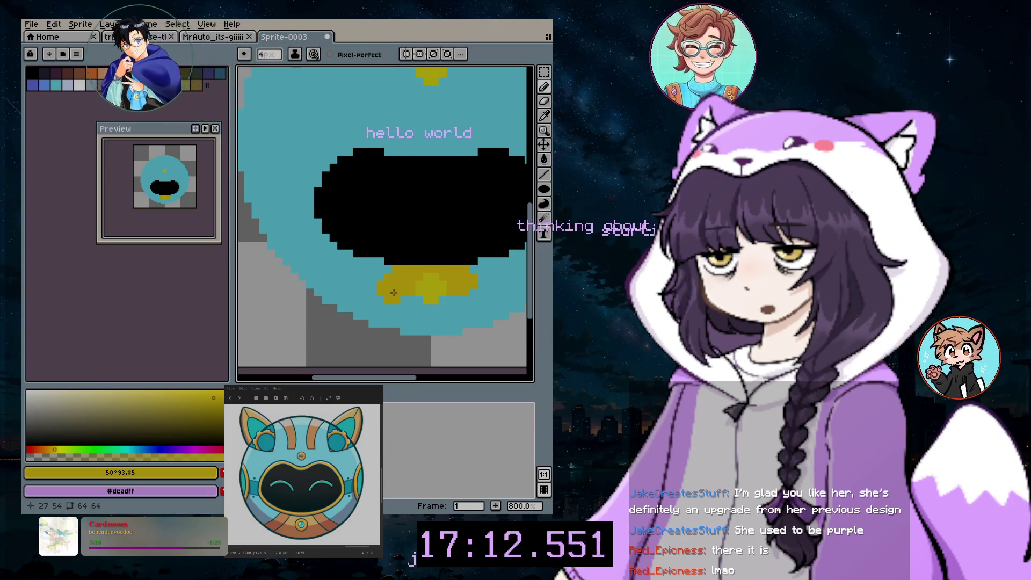
- Widen the yellow collar down and left with pencil strokes, undoing the stray last stroke
{"action": "left_click_drag", "start_coordinate": [392, 298], "coordinate": [382, 306]}
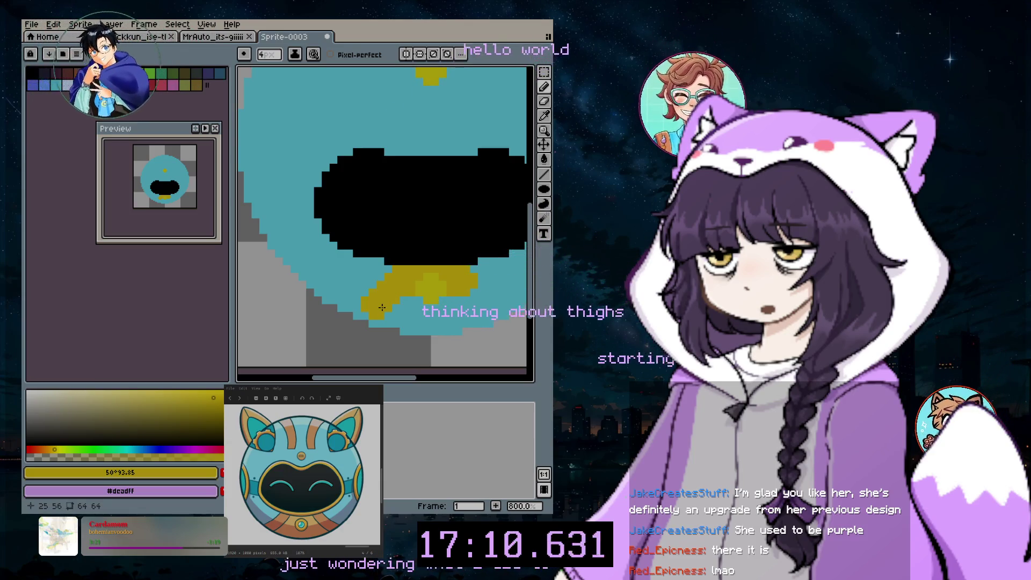
{"action": "left_click_drag", "start_coordinate": [381, 313], "coordinate": [370, 305]}
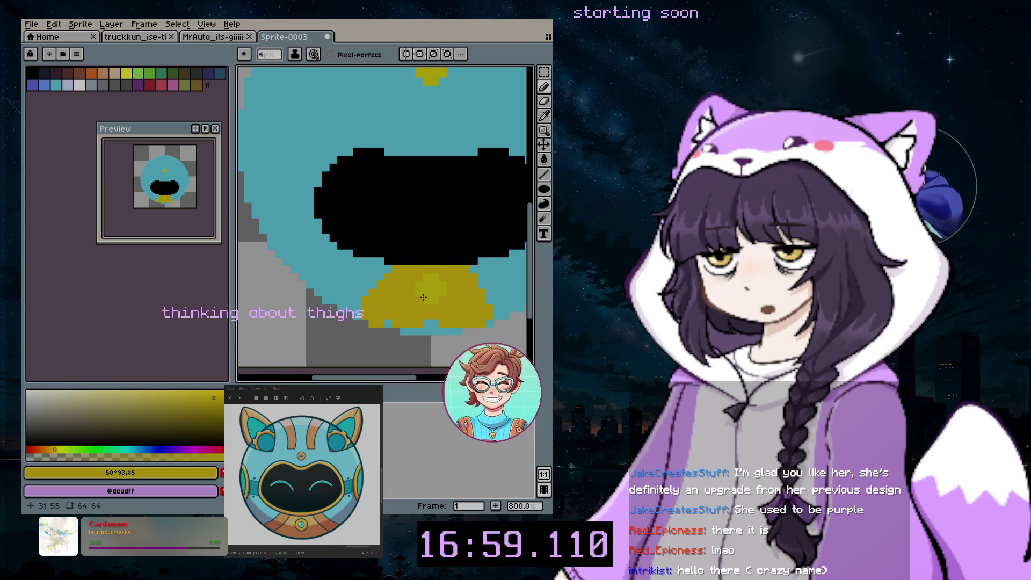
{"action": "key", "text": "ctrl+z"}
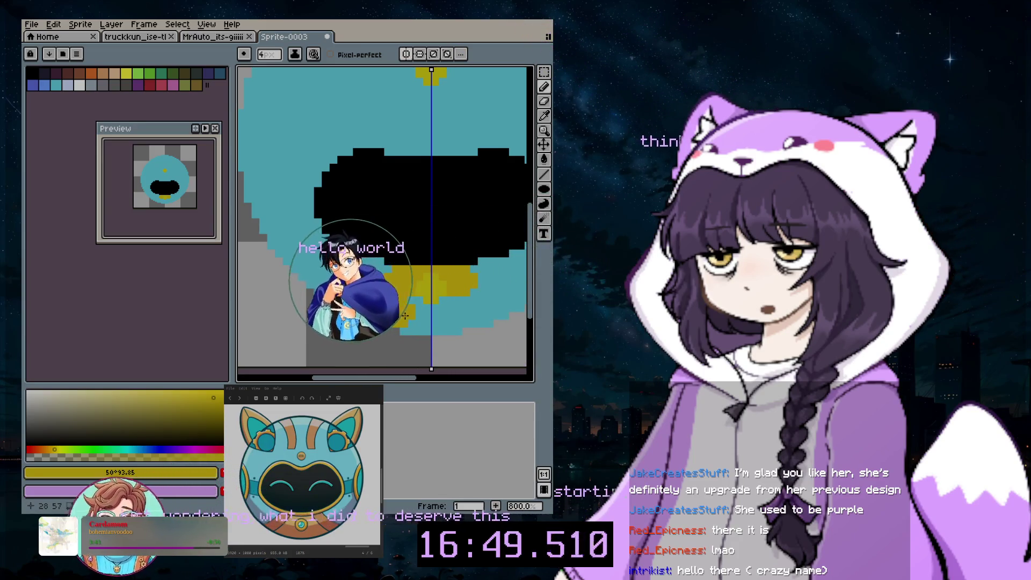
- Broaden the yellow collar's lower part symmetrically, undoing the extra tips underneath
{"action": "left_click", "coordinate": [419, 324]}
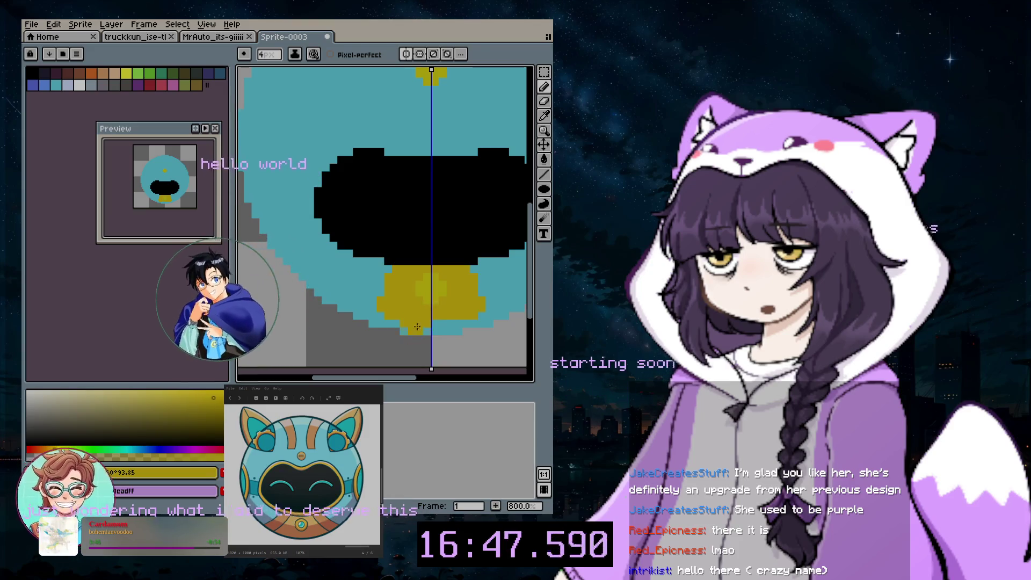
{"action": "mouse_move", "coordinate": [387, 315]}
{"action": "left_mouse_down"}
{"action": "mouse_move", "coordinate": [435, 337]}
{"action": "mouse_move", "coordinate": [423, 343]}
{"action": "left_mouse_up"}
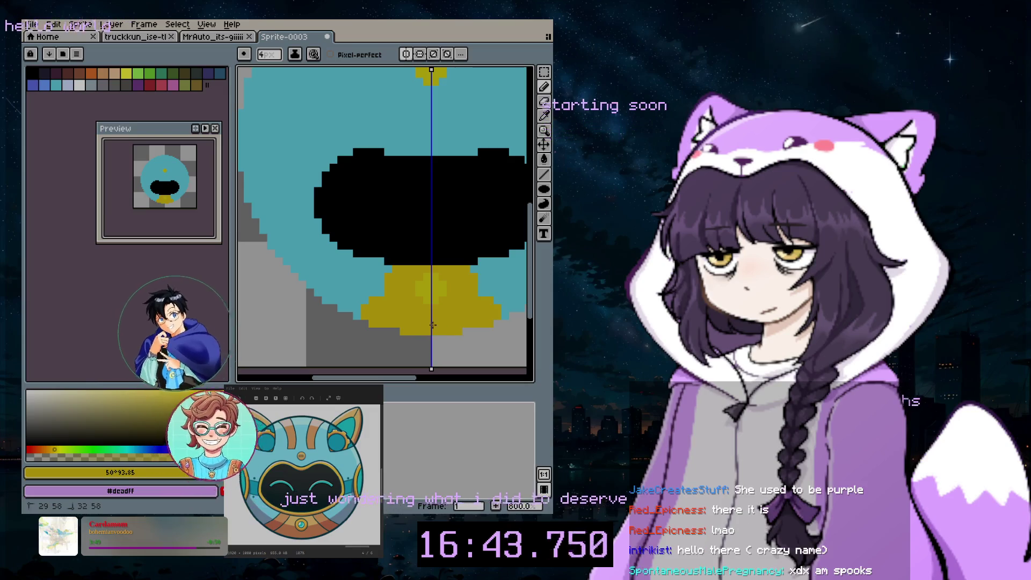
{"action": "key", "text": "ctrl+z"}
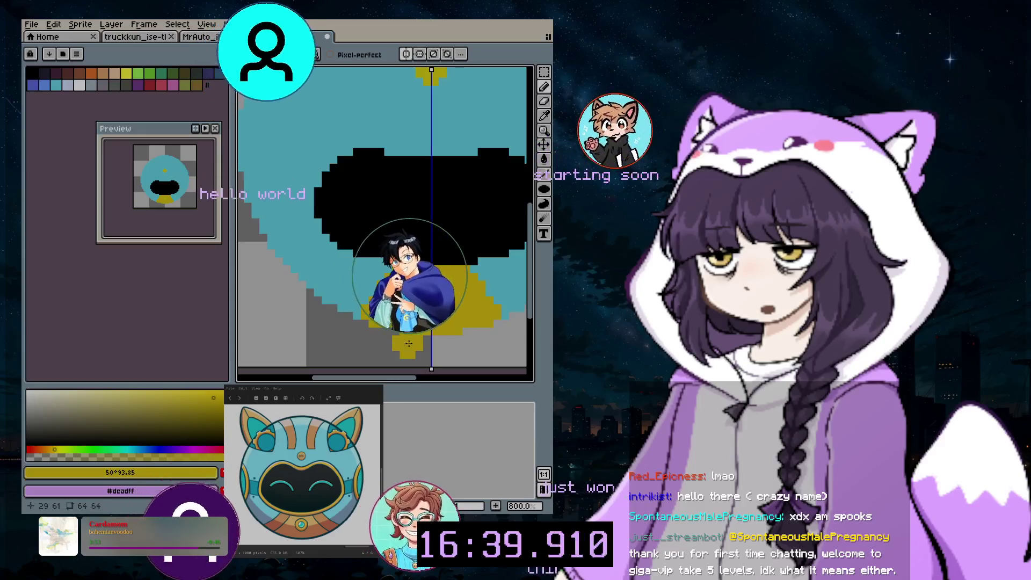
{"action": "left_click_drag", "start_coordinate": [394, 305], "coordinate": [412, 350]}
{"action": "key", "text": "ctrl+z"}
- Set a 2-pixel brush in bright orange and dab an orange block on the collar's upper-left edge
{"action": "left_click", "coordinate": [217, 400]}
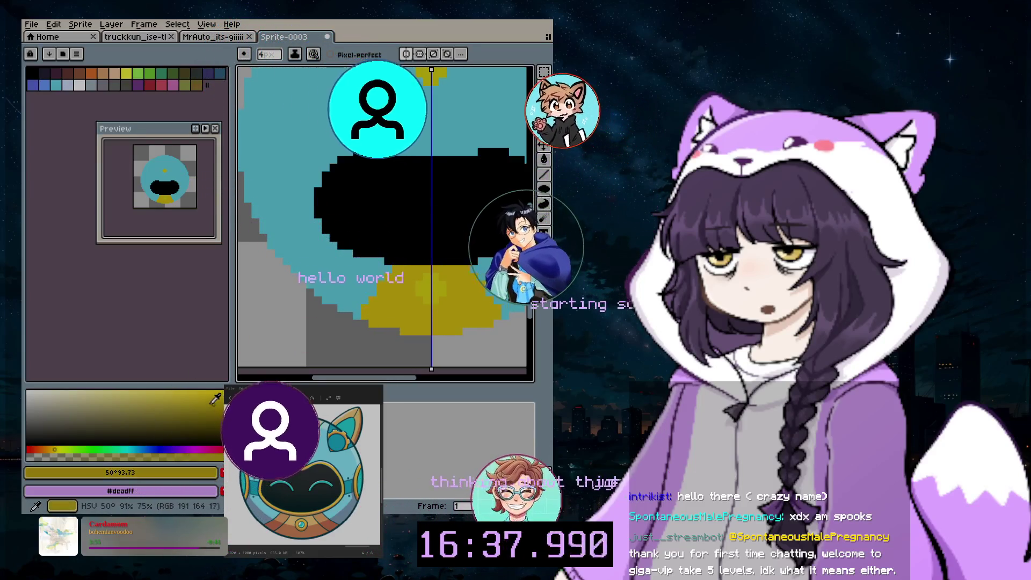
{"action": "key", "text": "minus"}
{"action": "key", "text": "minus"}
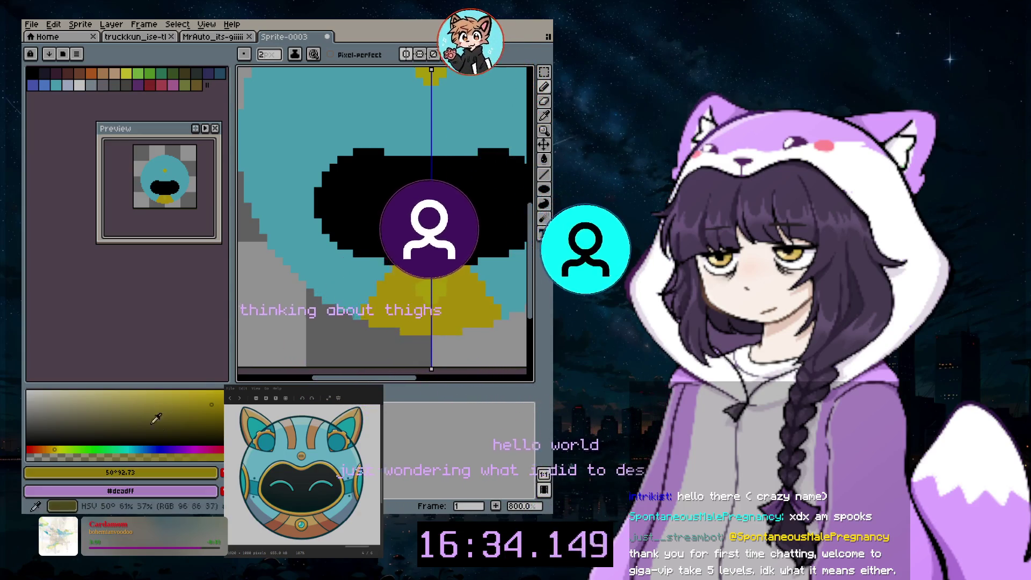
{"action": "left_click", "coordinate": [50, 450]}
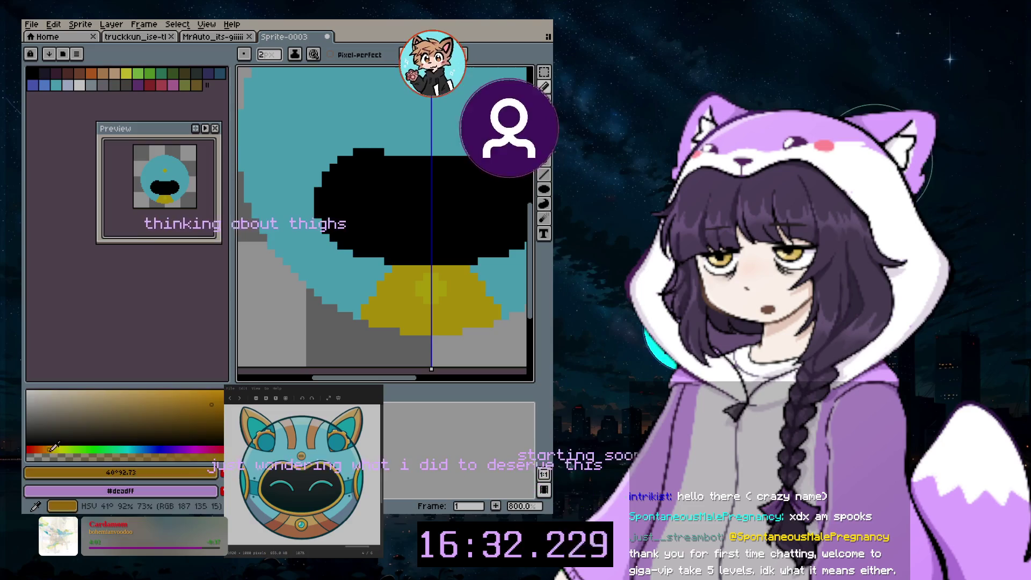
{"action": "left_click", "coordinate": [199, 394]}
{"action": "left_click", "coordinate": [368, 272]}
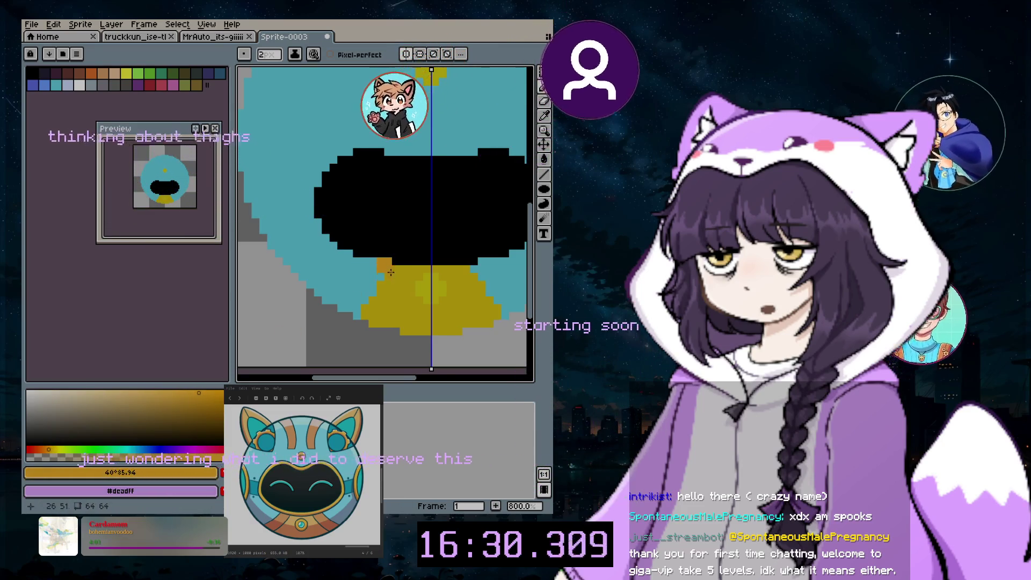
{"action": "scroll", "coordinate": [374, 275], "scroll_direction": "up", "scroll_amount": 5}
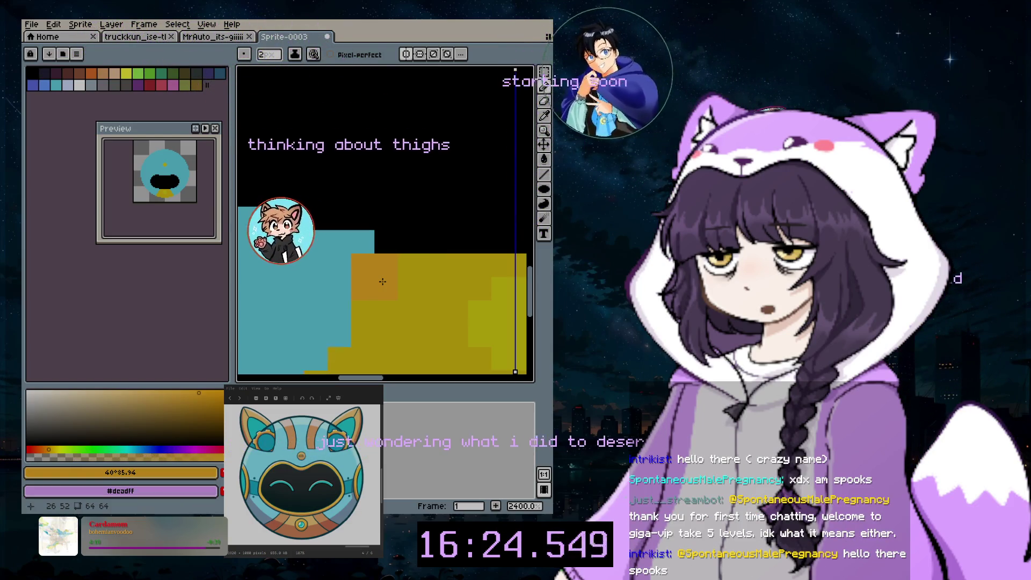
- Try orange stamps at brush sizes 1–4, settling on a small 2-pixel orange square on the collar edge
{"action": "key", "text": "ctrl+z"}
{"action": "key", "text": "minus"}
{"action": "left_click", "coordinate": [365, 280]}
{"action": "key", "text": "plus"}
{"action": "key", "text": "plus"}
{"action": "left_click", "coordinate": [363, 278]}
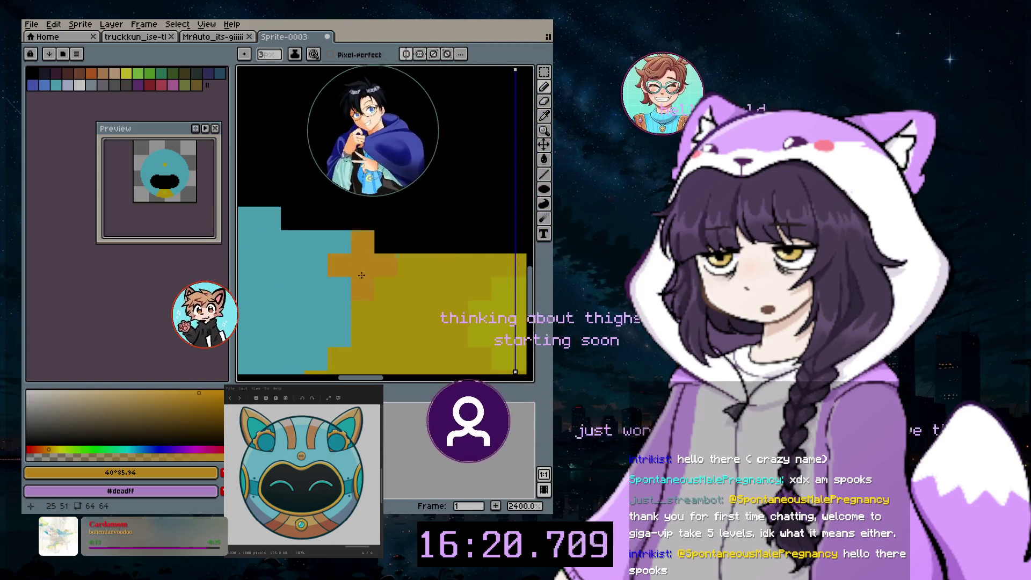
{"action": "key", "text": "ctrl+z"}
{"action": "left_click", "coordinate": [357, 267]}
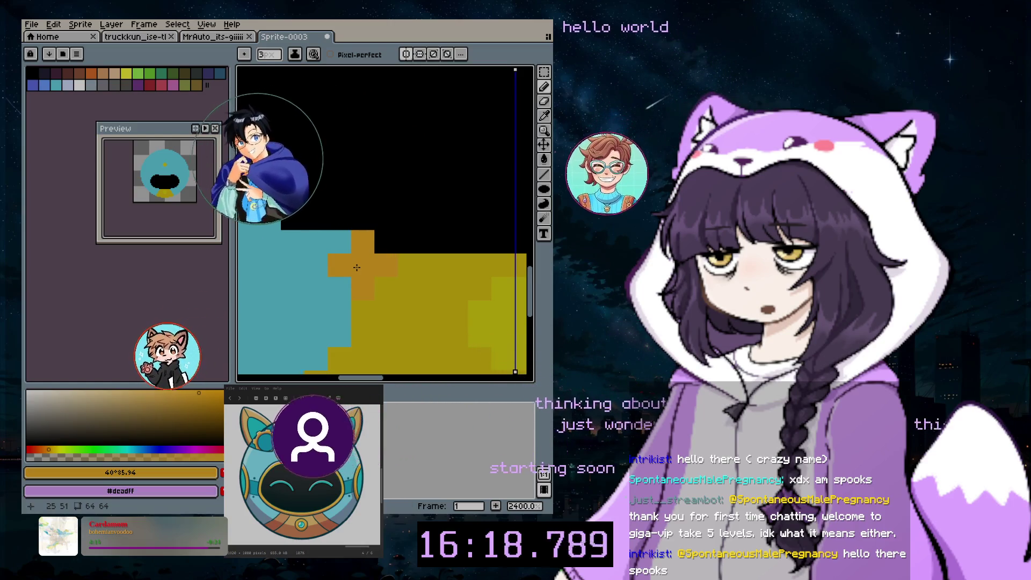
{"action": "key", "text": "ctrl+z"}
{"action": "key", "text": "plus"}
{"action": "left_click", "coordinate": [348, 266]}
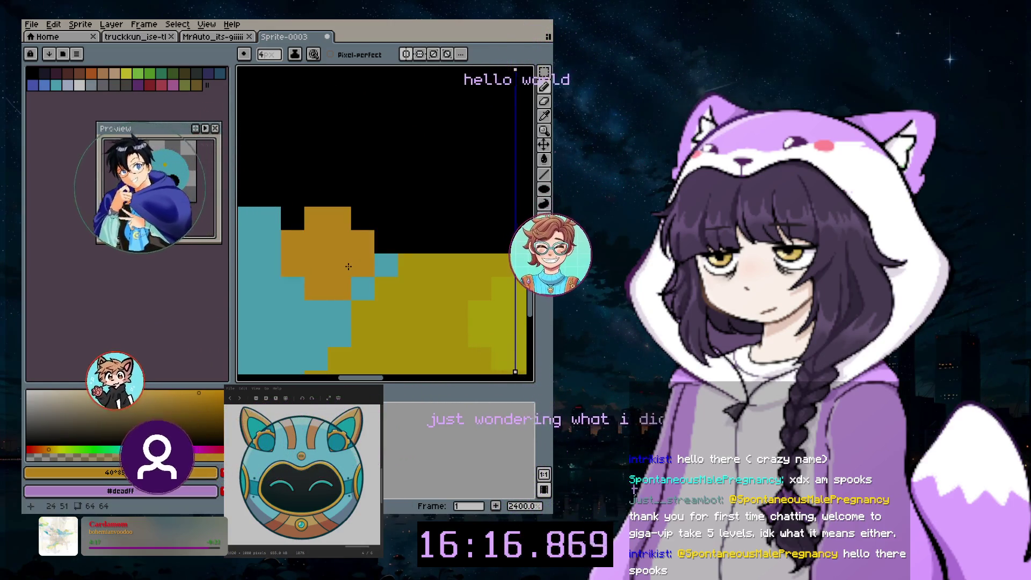
{"action": "key", "text": "ctrl+z"}
{"action": "key", "text": "minus"}
{"action": "key", "text": "minus"}
{"action": "left_click", "coordinate": [347, 268]}
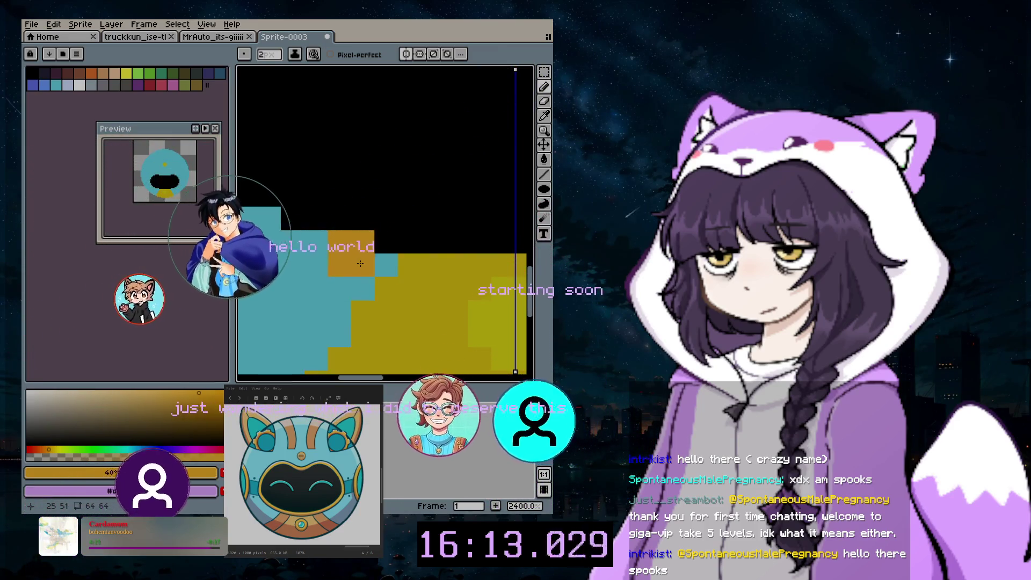
- Add a second orange block one cell further left along the collar's upper-left edge
{"action": "mouse_move", "coordinate": [360, 264]}
{"action": "left_mouse_down"}
{"action": "mouse_move", "coordinate": [444, 341]}
{"action": "mouse_move", "coordinate": [444, 244]}
{"action": "left_mouse_up"}
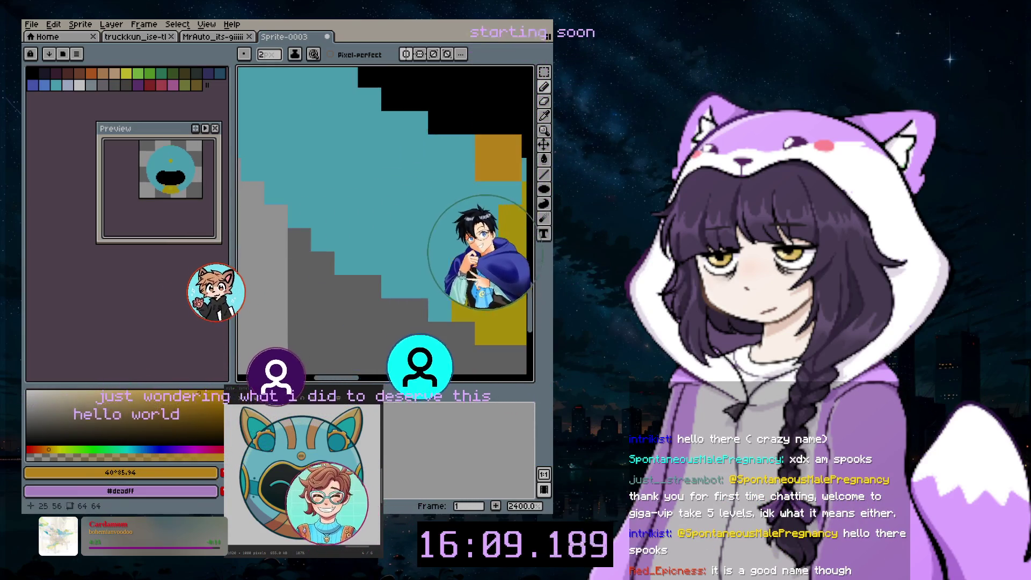
{"action": "left_click", "coordinate": [502, 192]}
{"action": "key", "text": "ctrl+z"}
{"action": "left_click", "coordinate": [491, 190]}
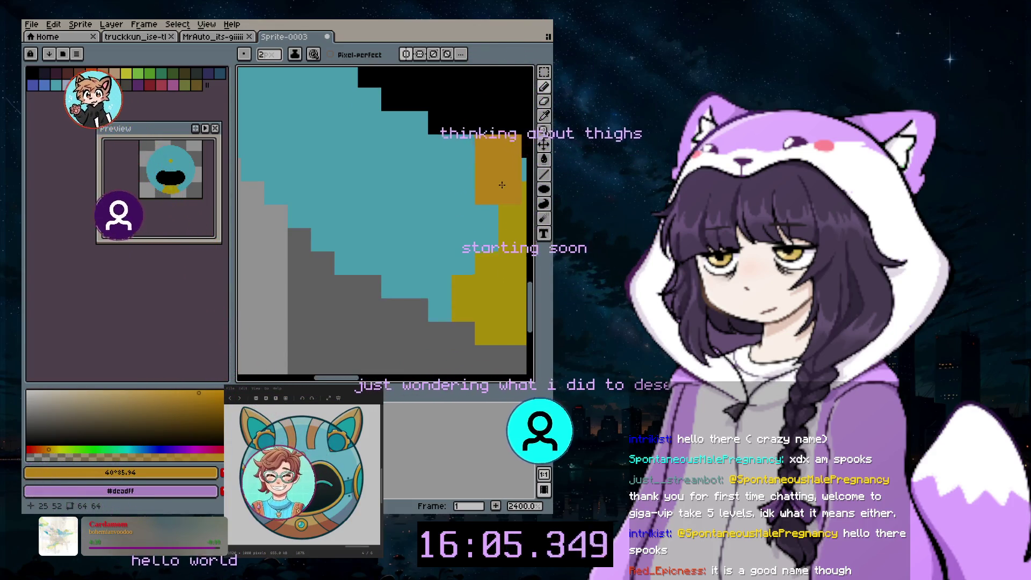
{"action": "scroll", "coordinate": [504, 189], "scroll_direction": "up", "scroll_amount": 2}
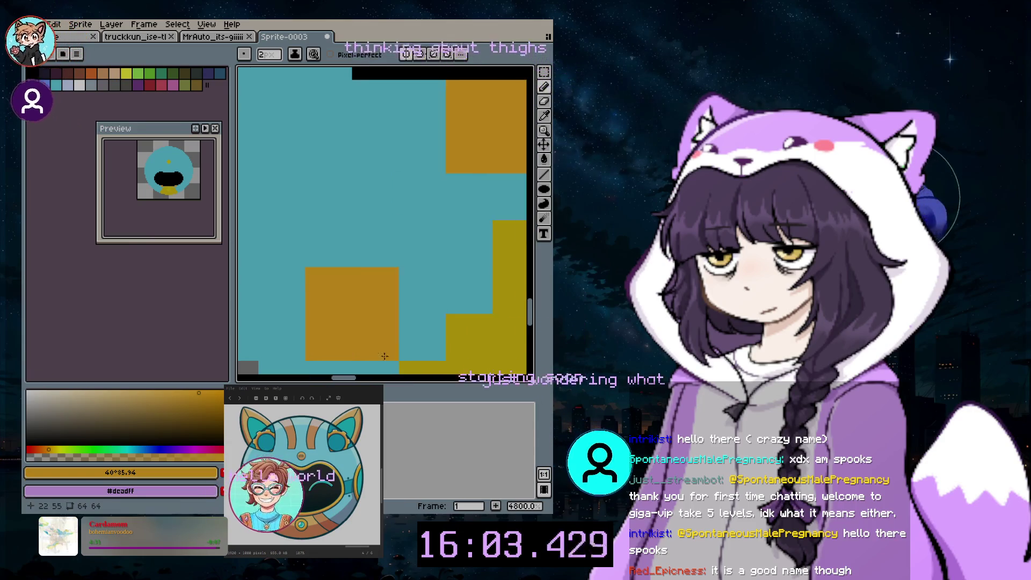
{"action": "left_click_drag", "start_coordinate": [354, 381], "coordinate": [368, 380]}
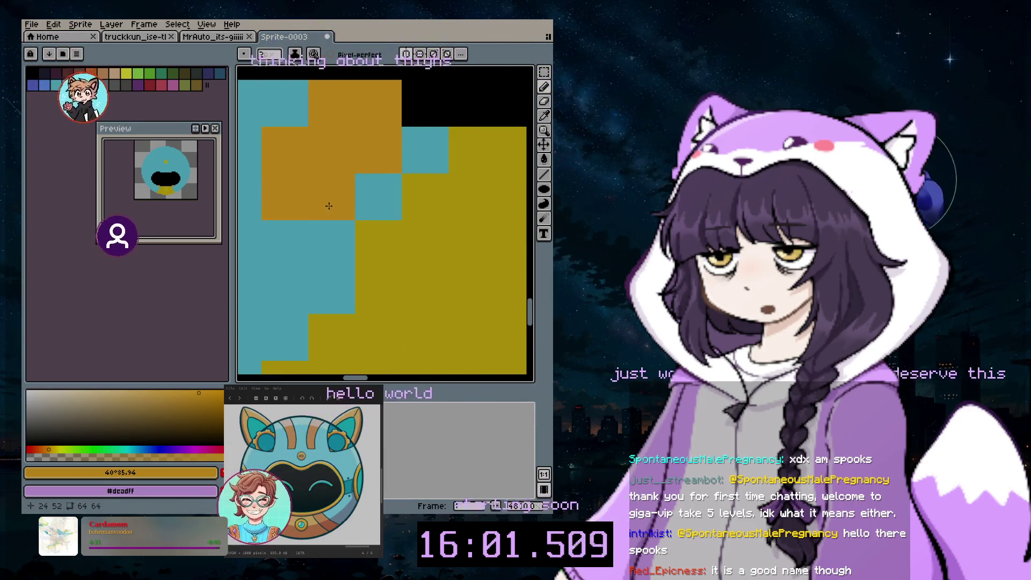
{"action": "scroll", "coordinate": [328, 206], "scroll_direction": "down", "scroll_amount": 2}
{"action": "scroll", "coordinate": [330, 214], "scroll_direction": "down", "scroll_amount": 1}
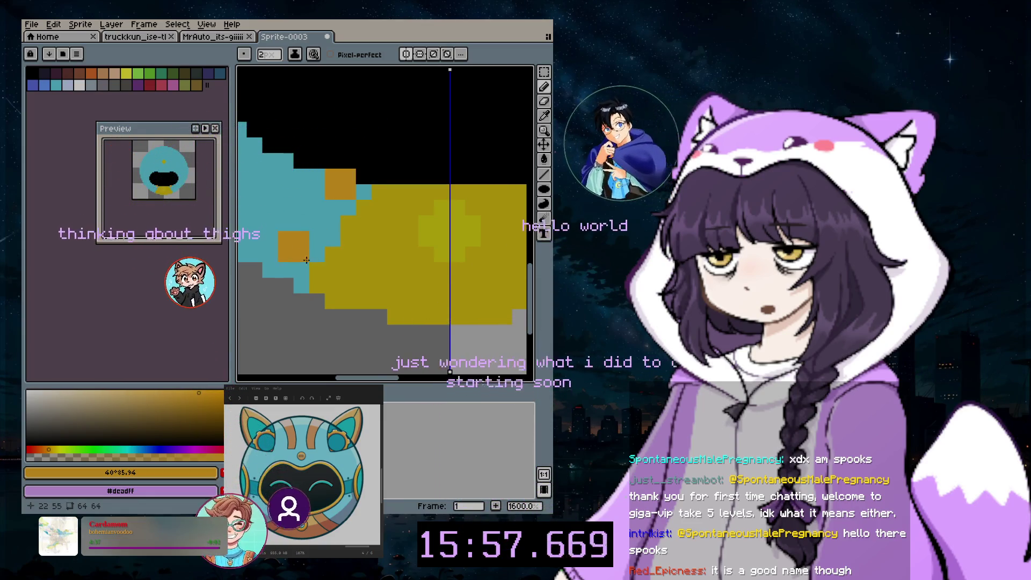
- Extend the orange strip up along the collar edge and restore a stray pixel to teal
{"action": "left_click_drag", "start_coordinate": [295, 267], "coordinate": [306, 250]}
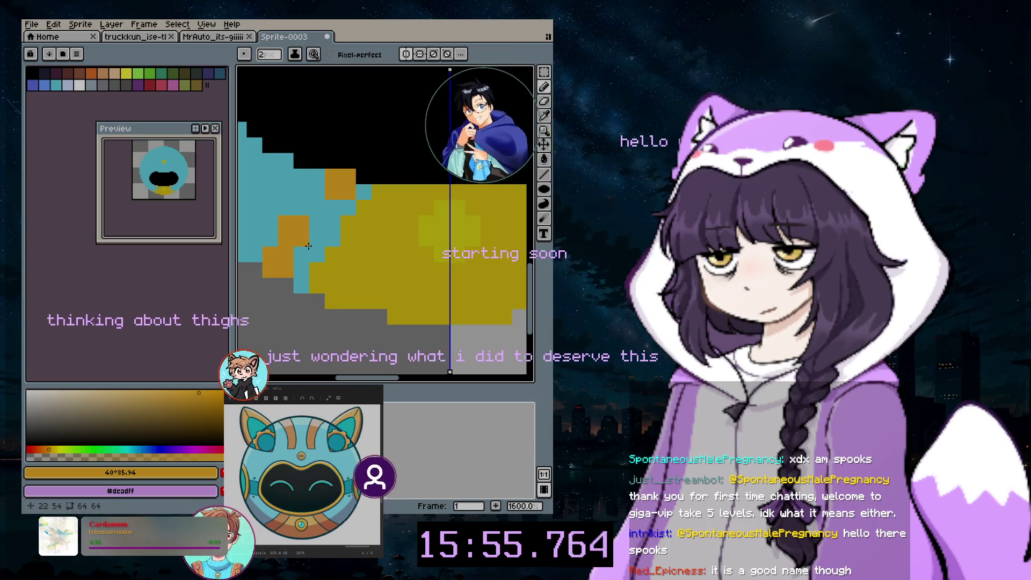
{"action": "left_click", "coordinate": [307, 241]}
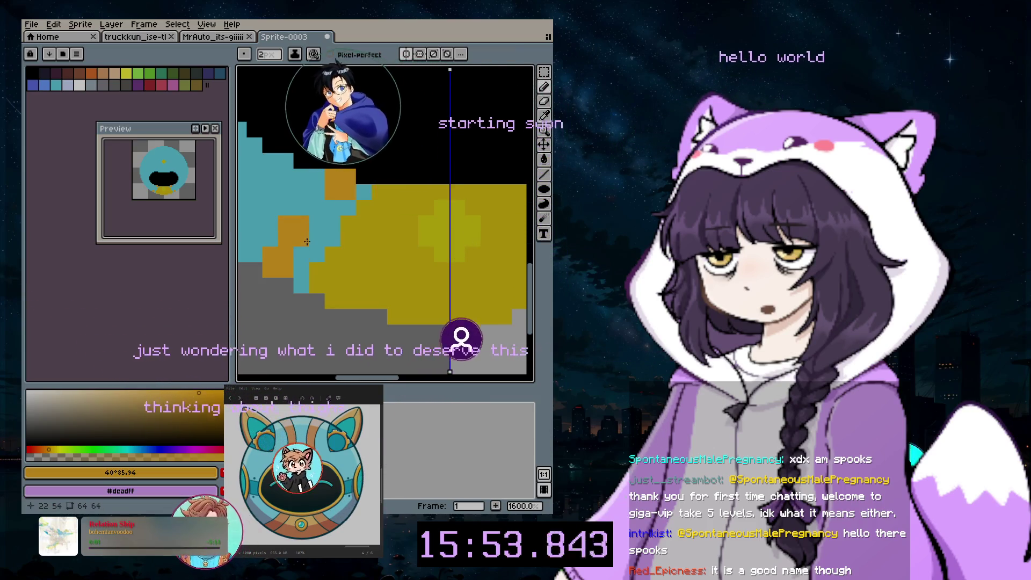
{"action": "mouse_move", "coordinate": [307, 242]}
{"action": "left_mouse_down"}
{"action": "mouse_move", "coordinate": [322, 211]}
{"action": "mouse_move", "coordinate": [298, 256]}
{"action": "left_mouse_up"}
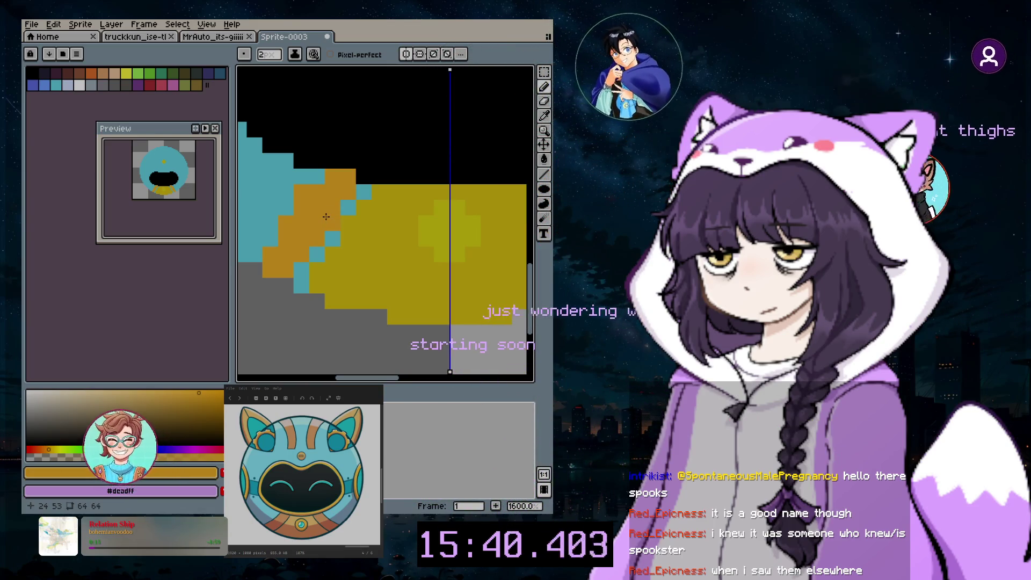
{"action": "left_click", "coordinate": [326, 217]}
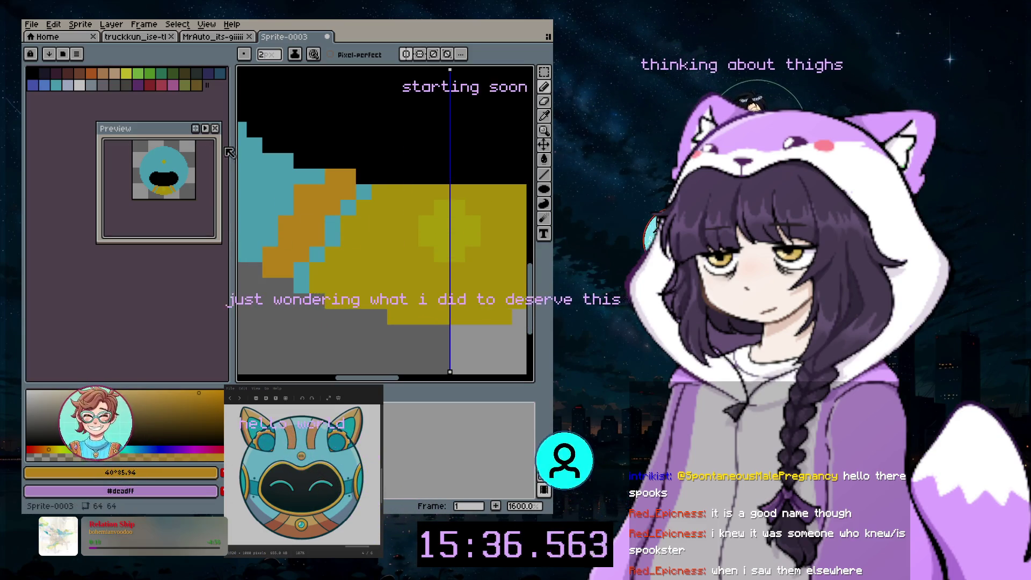
- Draw a black diagonal outline of pixels along the collar's upper-left edge, then zoom out
{"action": "left_click", "coordinate": [33, 73]}
{"action": "left_click", "coordinate": [353, 229]}
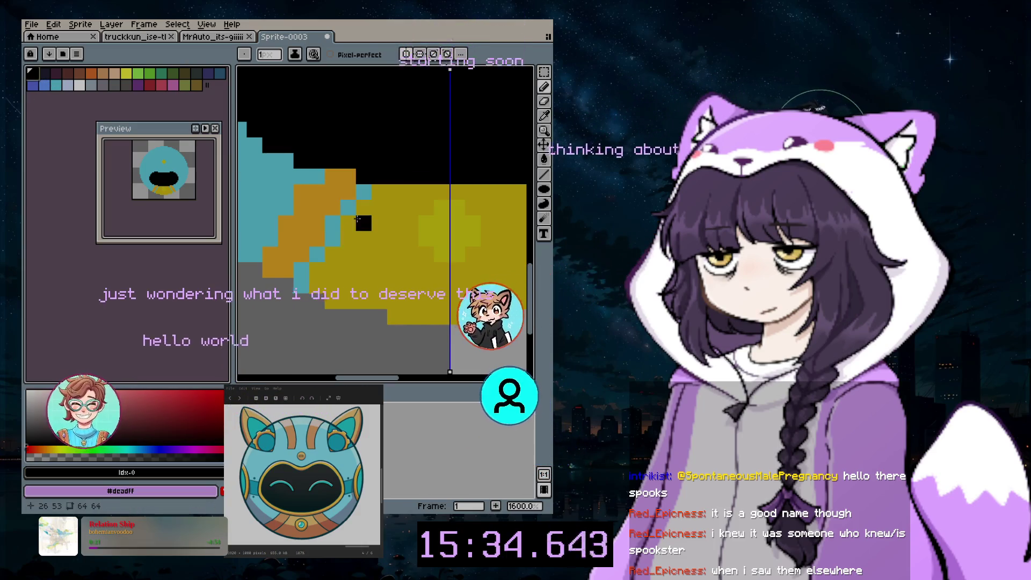
{"action": "left_click", "coordinate": [357, 207]}
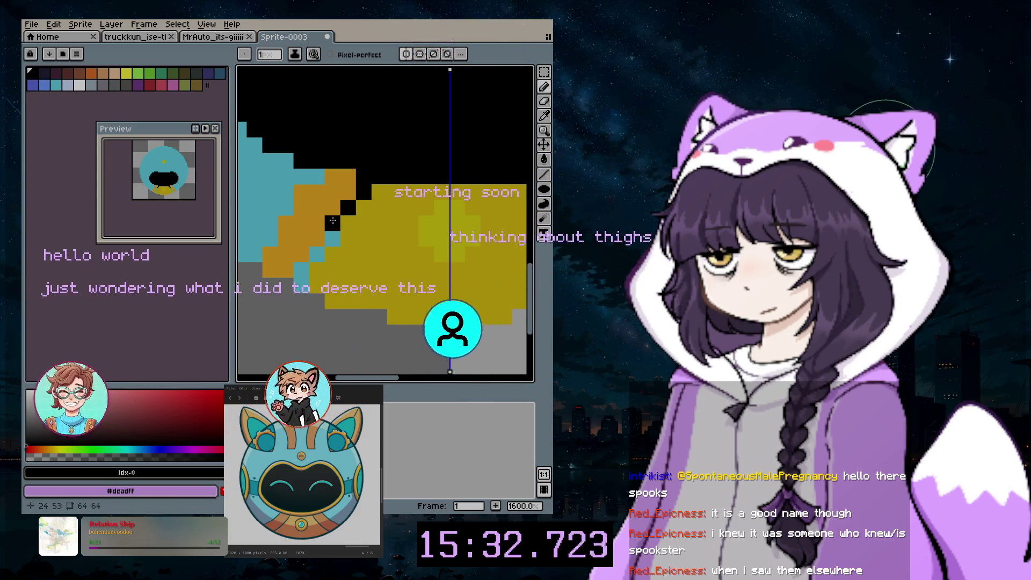
{"action": "left_click", "coordinate": [333, 226]}
{"action": "left_click", "coordinate": [302, 254]}
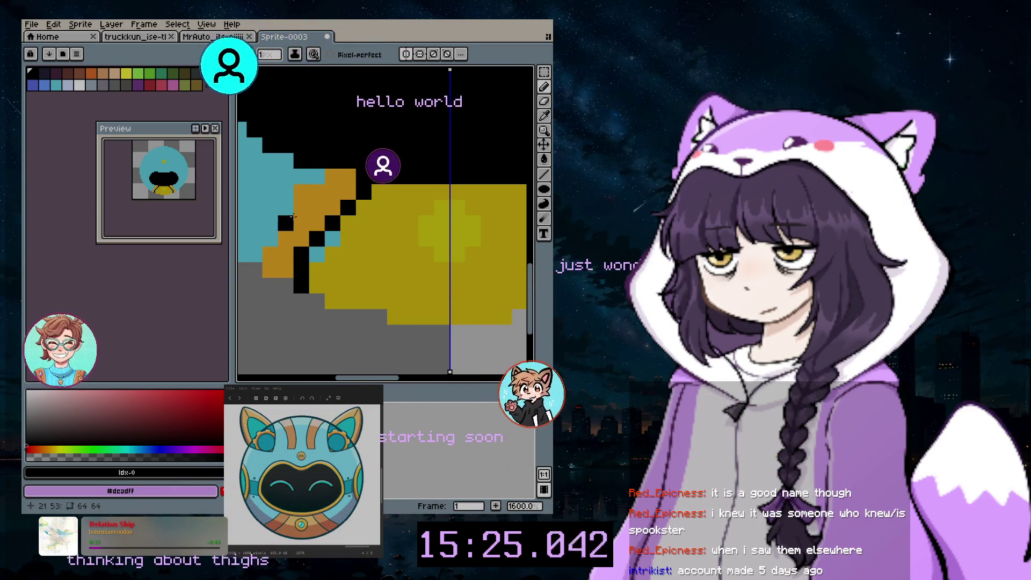
{"action": "scroll", "coordinate": [425, 209], "scroll_direction": "down", "scroll_amount": 4}
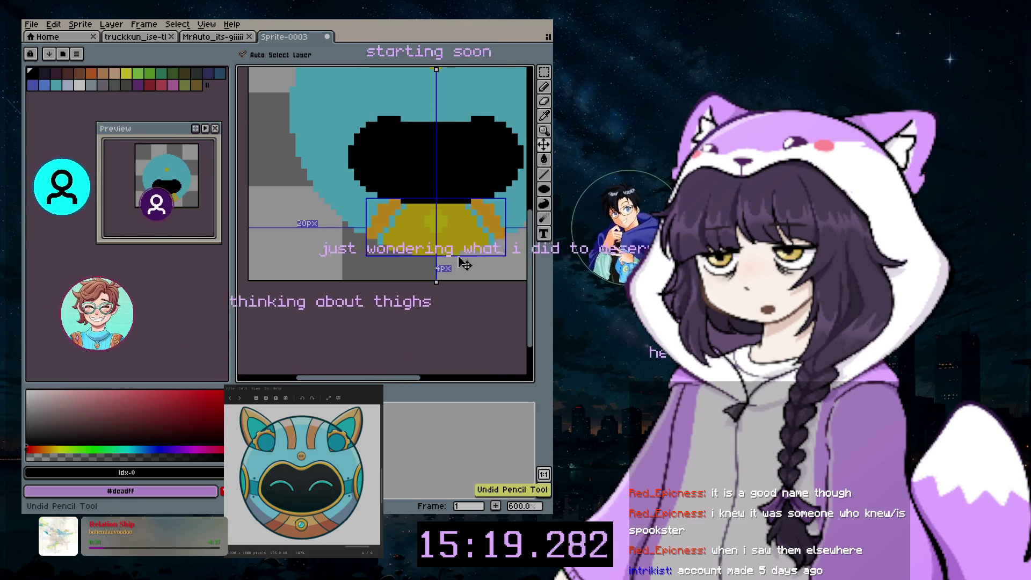
- Sample the collar yellow from the canvas, zoom in, and ready the Pencil and Eyedropper
{"action": "left_click", "coordinate": [490, 212]}
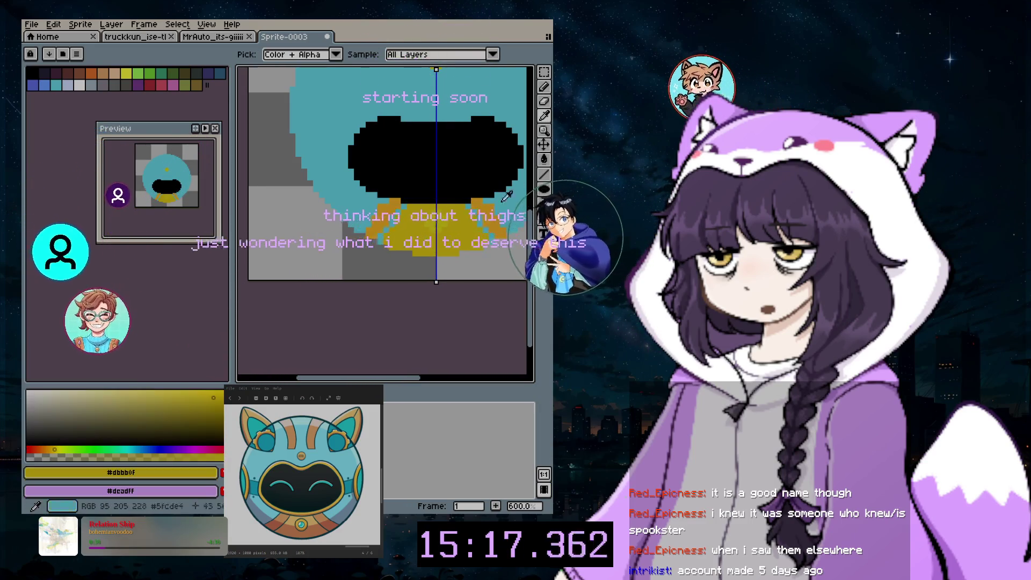
{"action": "scroll", "coordinate": [417, 232], "scroll_direction": "up", "scroll_amount": 4}
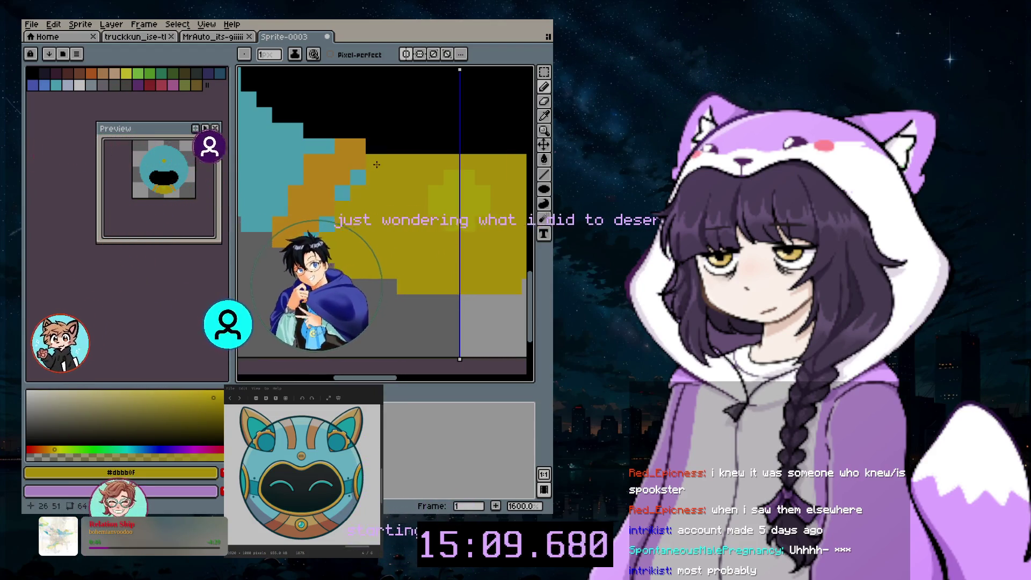
{"action": "left_click", "coordinate": [544, 86]}
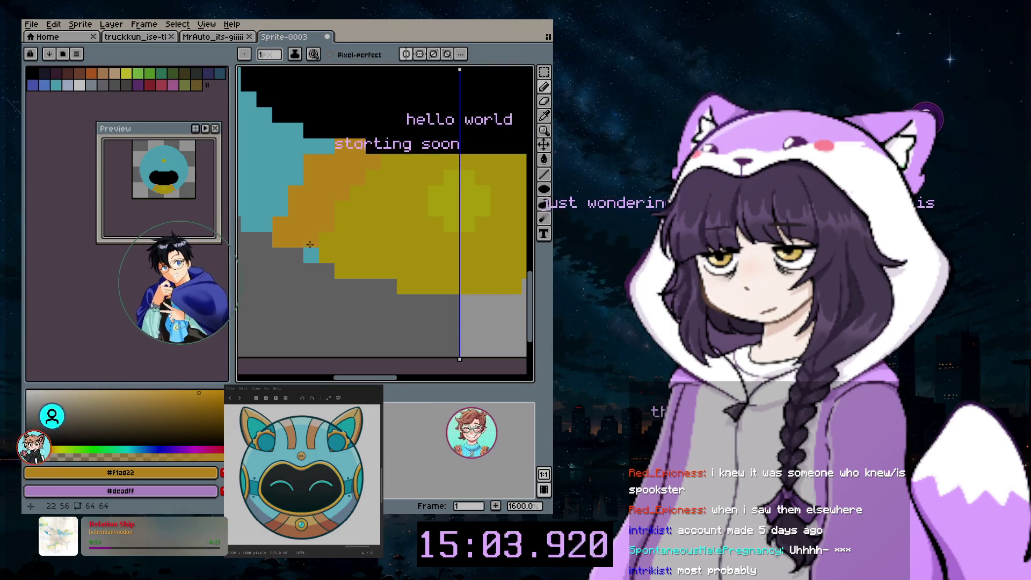
{"action": "key", "text": "i"}
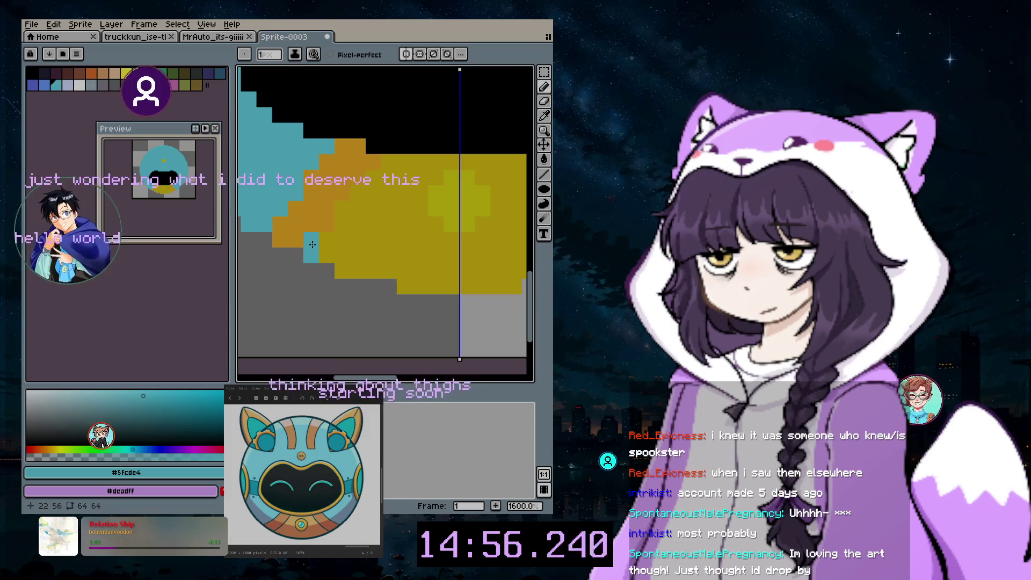
- Sample the face teal, then the collar yellow, then the face teal again as drawing colour
{"action": "left_click", "coordinate": [329, 225]}
{"action": "scroll", "coordinate": [441, 260], "scroll_direction": "down", "scroll_amount": 3}
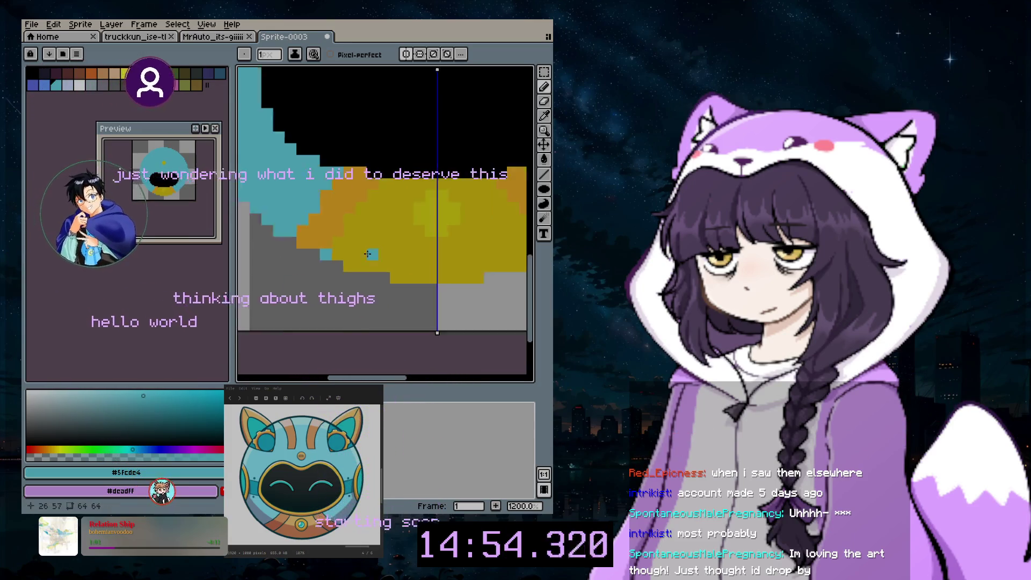
{"action": "scroll", "coordinate": [435, 252], "scroll_direction": "up", "scroll_amount": 4}
{"action": "key", "text": "i"}
{"action": "left_click", "coordinate": [445, 208]}
{"action": "key", "text": "b"}
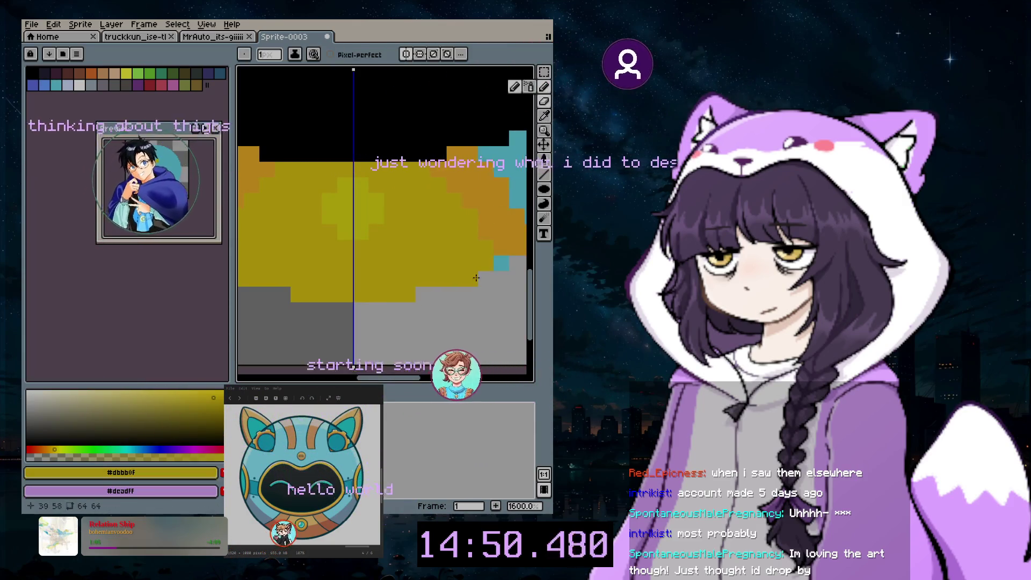
{"action": "scroll", "coordinate": [475, 240], "scroll_direction": "down", "scroll_amount": 3}
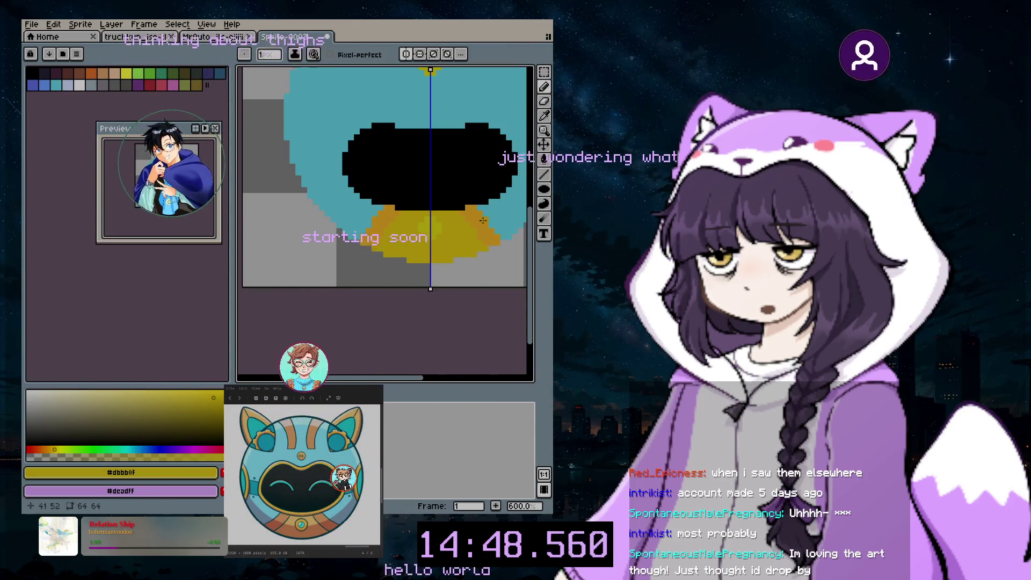
{"action": "key", "text": "i"}
{"action": "left_click", "coordinate": [513, 108]}
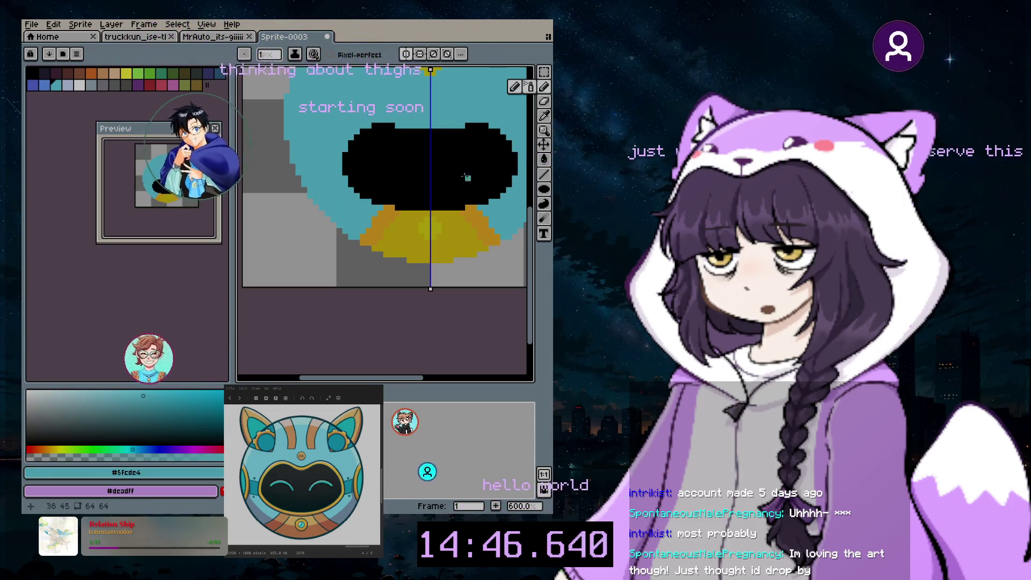
- Spray a 3-pixel teal gem into the centre of the yellow collar
{"action": "key", "text": "plus"}
{"action": "key", "text": "plus"}
{"action": "scroll", "coordinate": [428, 224], "scroll_direction": "up", "scroll_amount": 3}
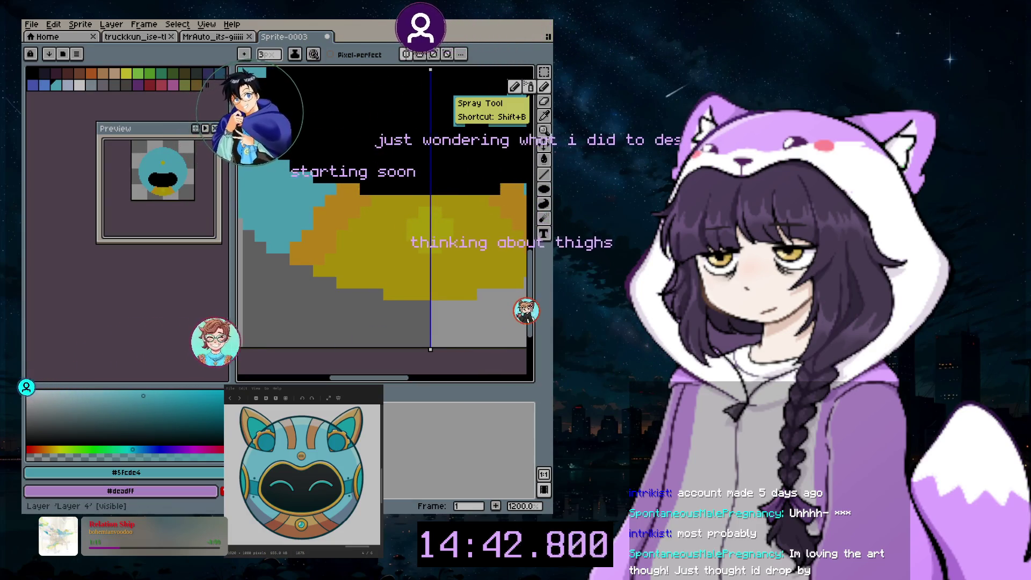
{"action": "left_click", "coordinate": [529, 86]}
{"action": "left_click", "coordinate": [450, 303]}
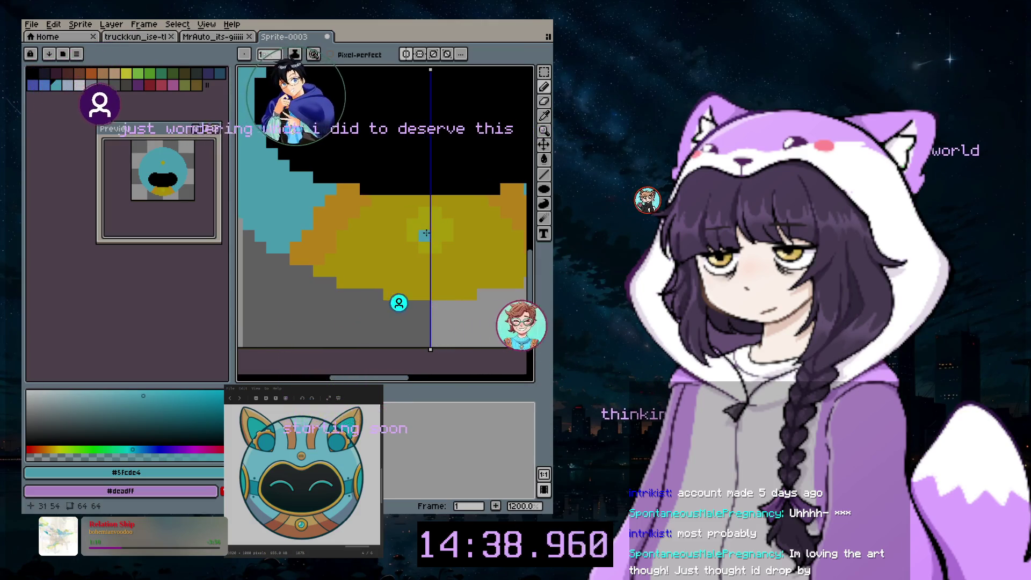
{"action": "scroll", "coordinate": [365, 299], "scroll_direction": "down", "scroll_amount": 4}
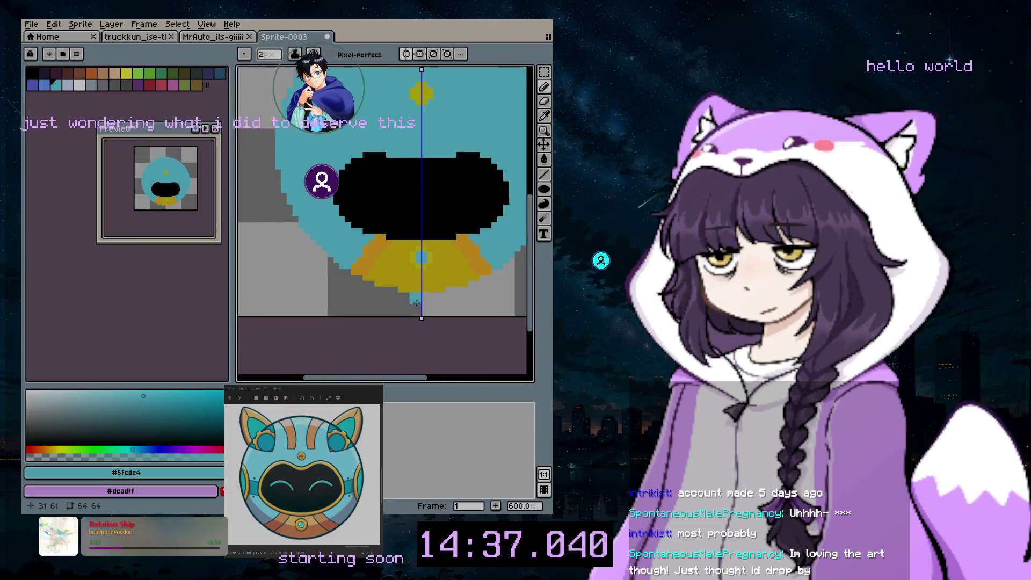
{"action": "scroll", "coordinate": [457, 257], "scroll_direction": "up", "scroll_amount": 2}
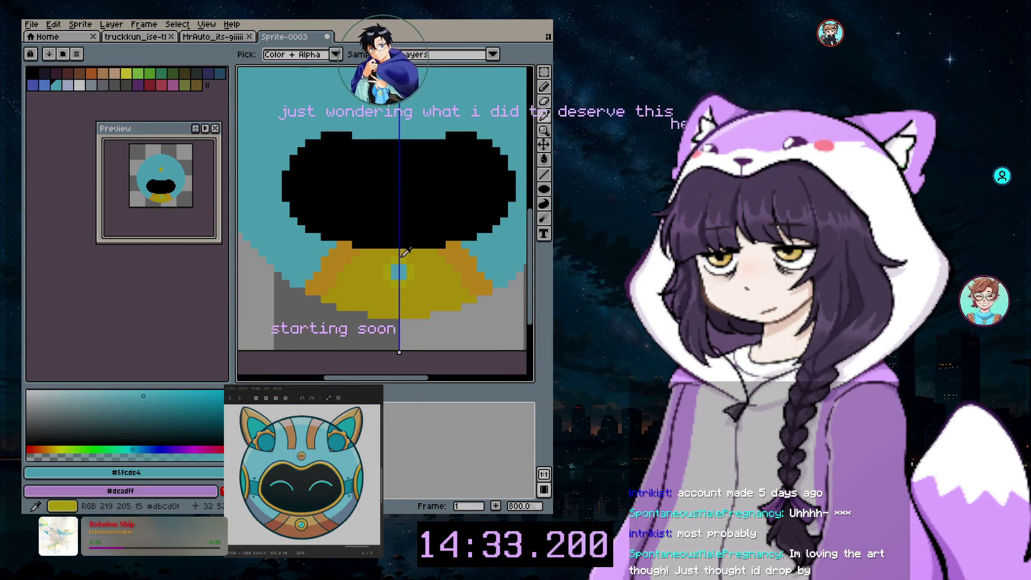
{"action": "scroll", "coordinate": [435, 257], "scroll_direction": "up", "scroll_amount": 5}
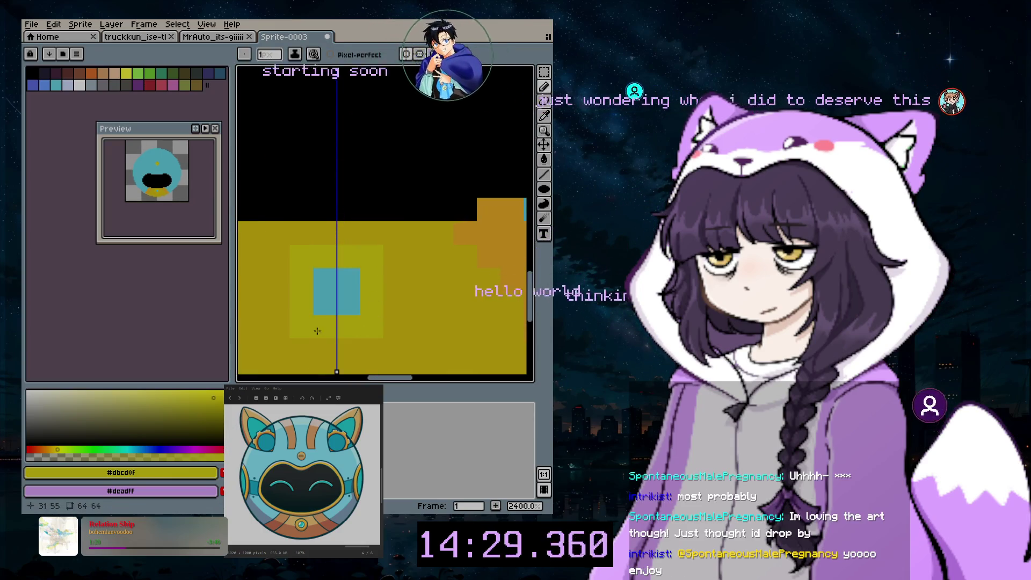
- Choose orange #f1ad22 and repaint the forehead dot above the visor with the Pencil
{"action": "scroll", "coordinate": [349, 303], "scroll_direction": "down", "scroll_amount": 6}
{"action": "scroll", "coordinate": [377, 219], "scroll_direction": "down", "scroll_amount": 1}
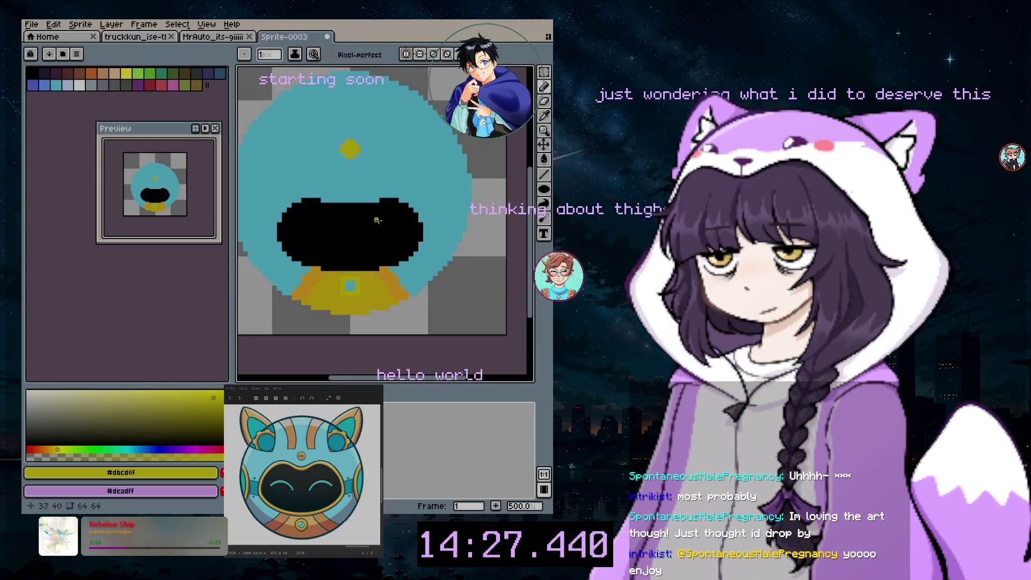
{"action": "left_click_drag", "start_coordinate": [425, 379], "coordinate": [400, 379]}
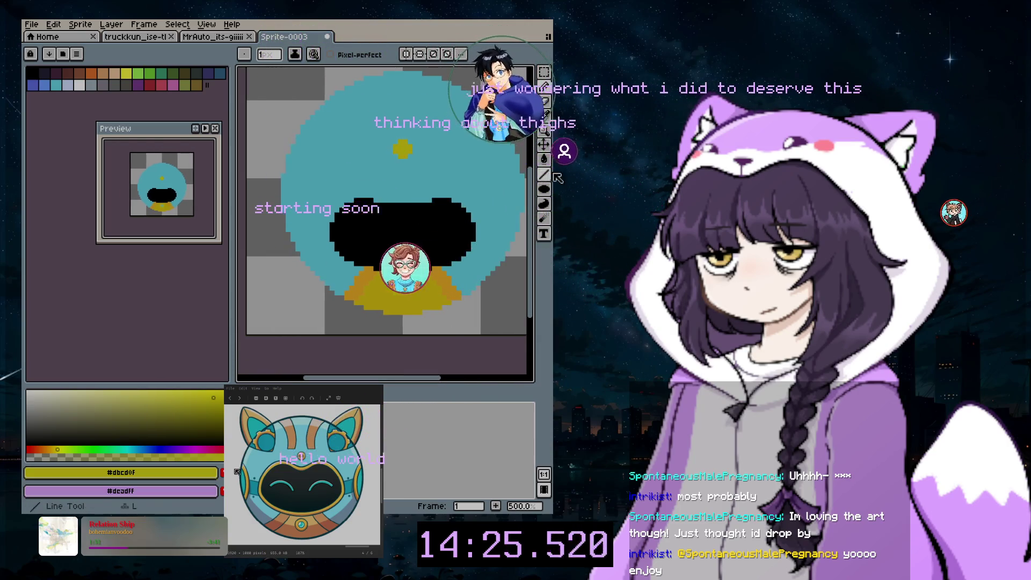
{"action": "left_click", "coordinate": [448, 285]}
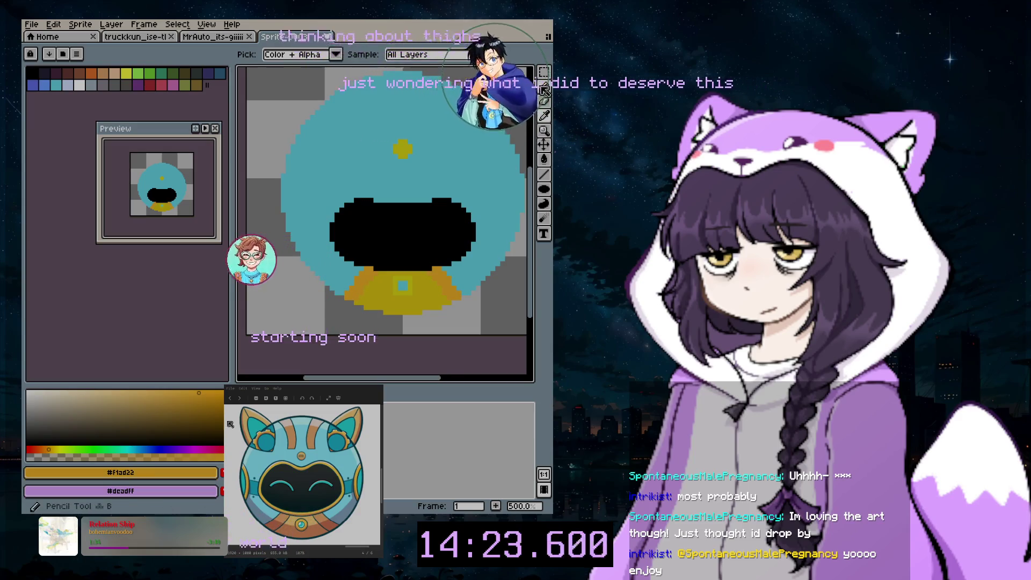
{"action": "left_click", "coordinate": [545, 88]}
{"action": "scroll", "coordinate": [398, 137], "scroll_direction": "up", "scroll_amount": 3}
{"action": "scroll", "coordinate": [398, 134], "scroll_direction": "up", "scroll_amount": 2}
{"action": "left_click", "coordinate": [398, 135]}
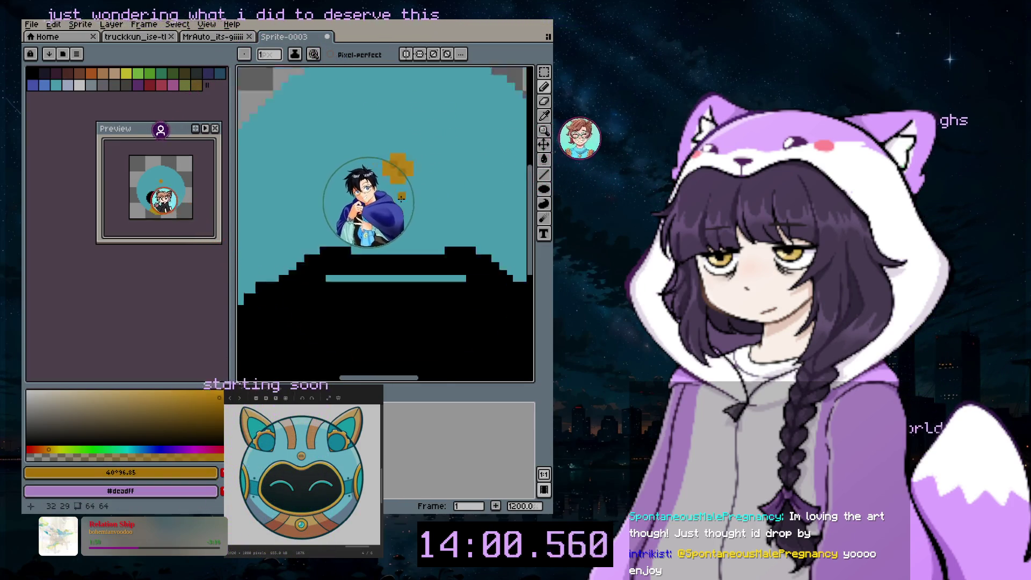
{"action": "scroll", "coordinate": [397, 150], "scroll_direction": "down", "scroll_amount": 4}
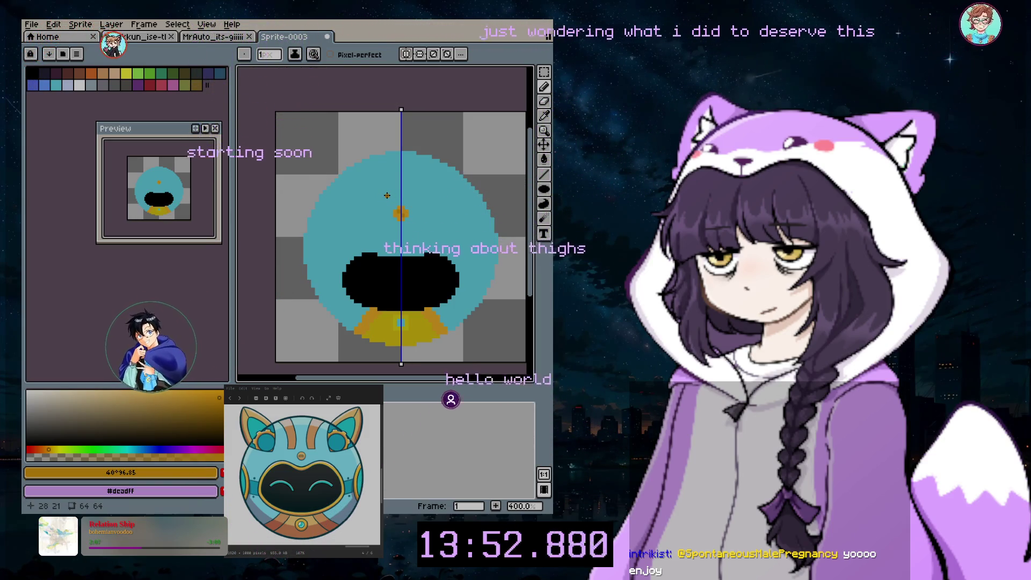
- Draw mirrored orange slanted marks on the upper head, plus a trial pair at the head top
{"action": "left_click_drag", "start_coordinate": [387, 195], "coordinate": [382, 196]}
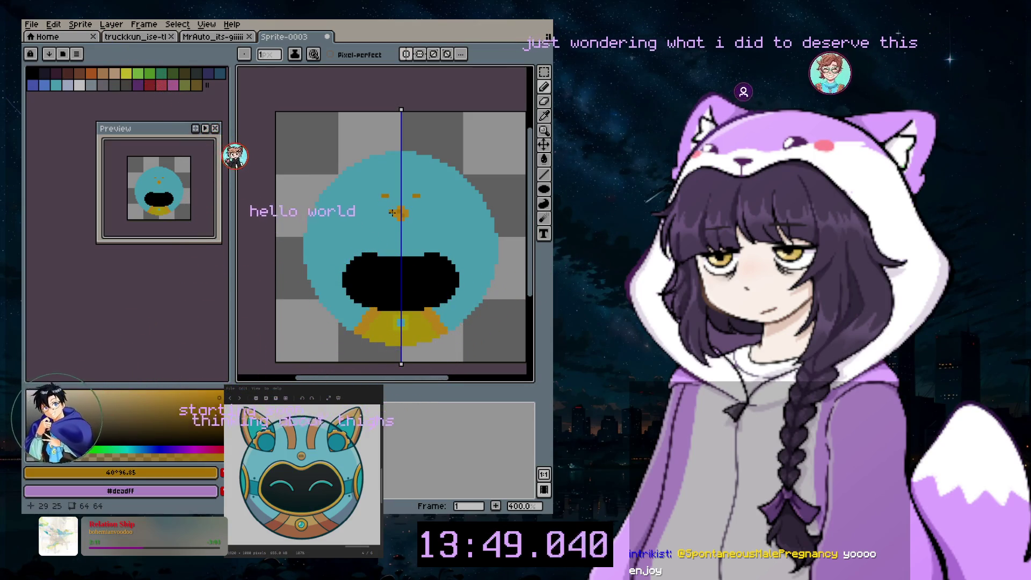
{"action": "left_click_drag", "start_coordinate": [386, 192], "coordinate": [381, 193]}
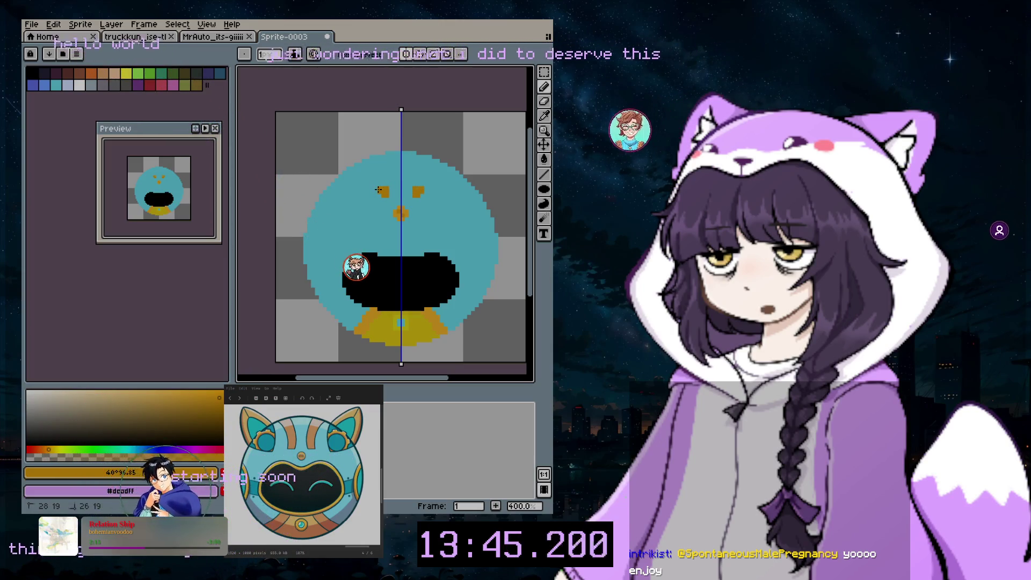
{"action": "left_click_drag", "start_coordinate": [378, 190], "coordinate": [397, 195]}
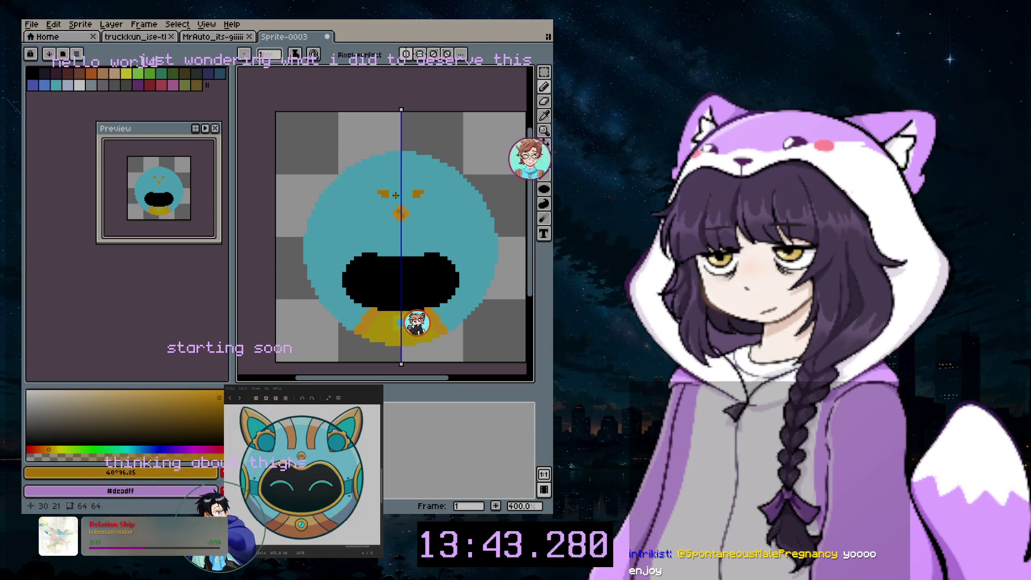
{"action": "left_click_drag", "start_coordinate": [378, 162], "coordinate": [389, 160]}
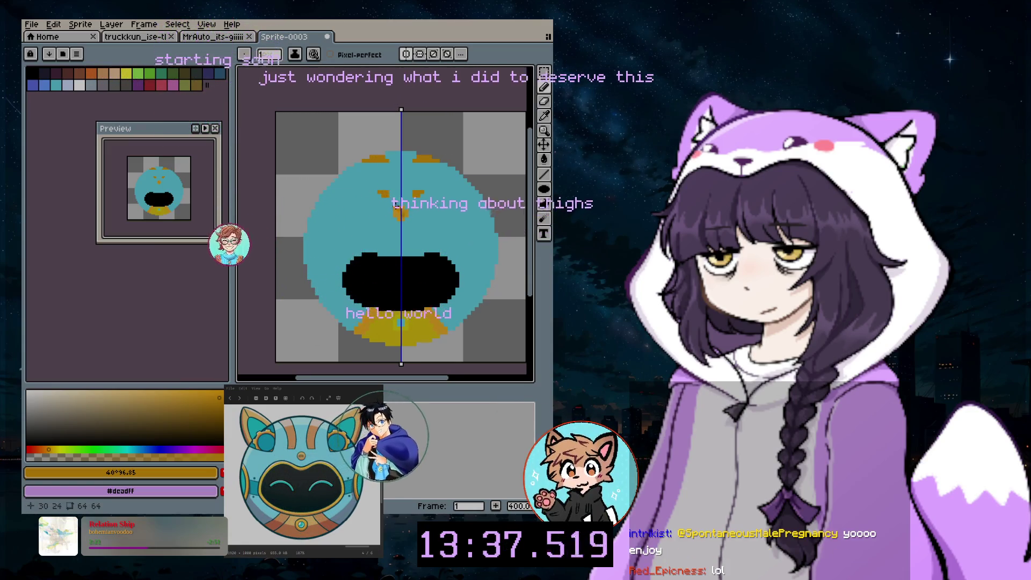
{"action": "left_click", "coordinate": [373, 163]}
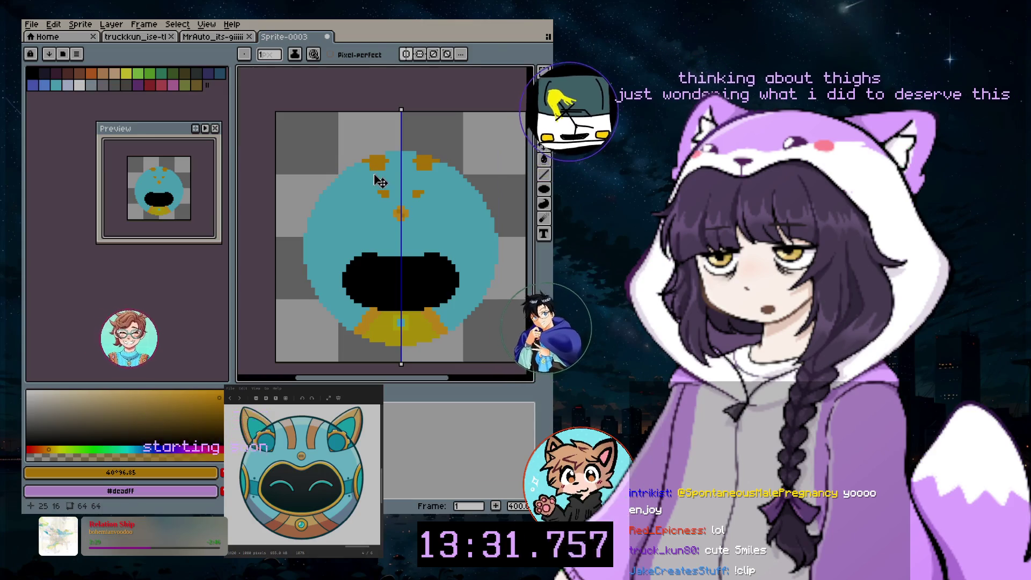
- Undo the head-top marks and make both slanted stripes a pixel taller and thicker
{"action": "key", "text": "ctrl+z"}
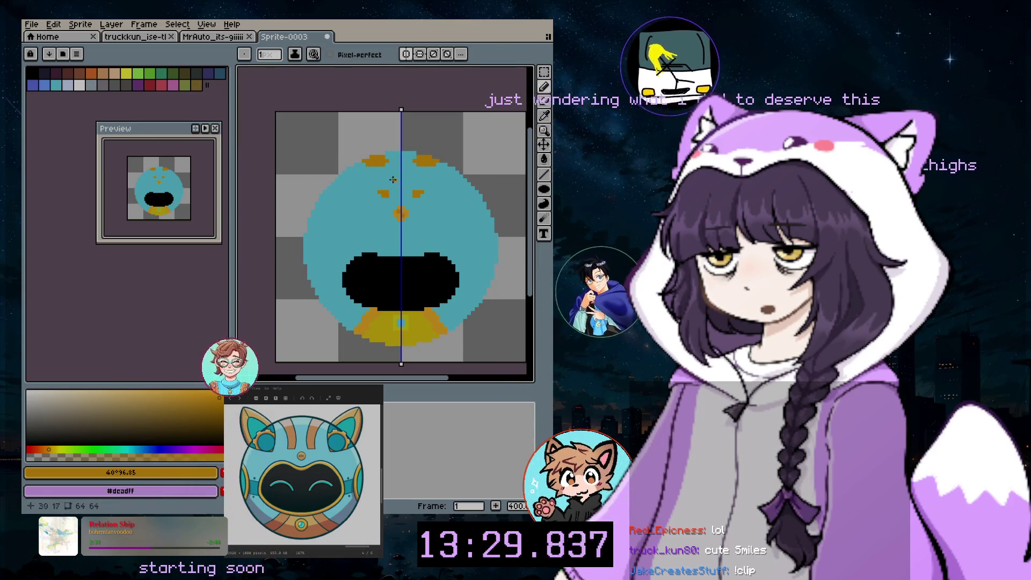
{"action": "scroll", "coordinate": [381, 184], "scroll_direction": "up", "scroll_amount": 1}
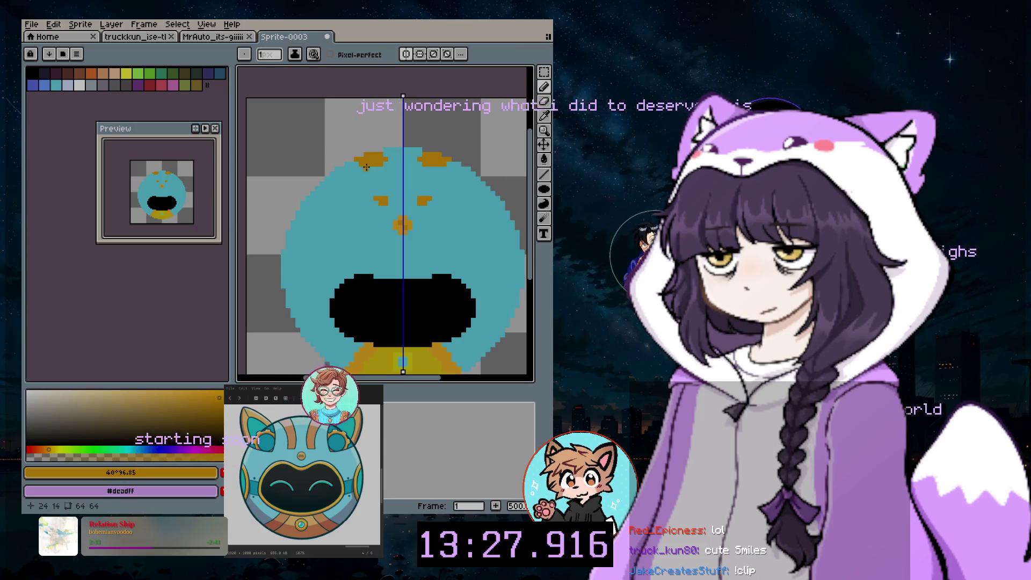
{"action": "key", "text": "ctrl+z"}
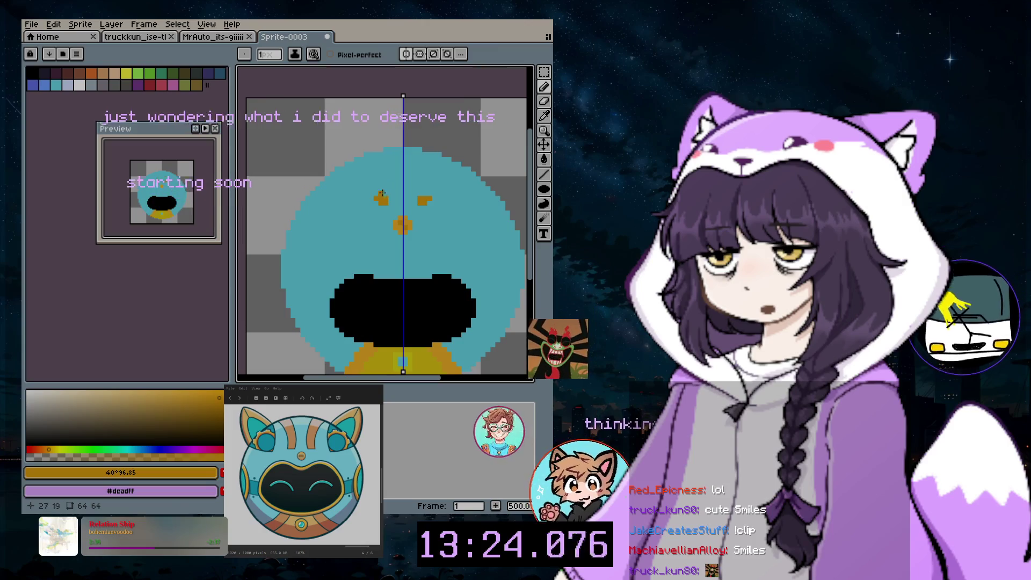
{"action": "left_click", "coordinate": [378, 193]}
{"action": "left_click", "coordinate": [373, 194]}
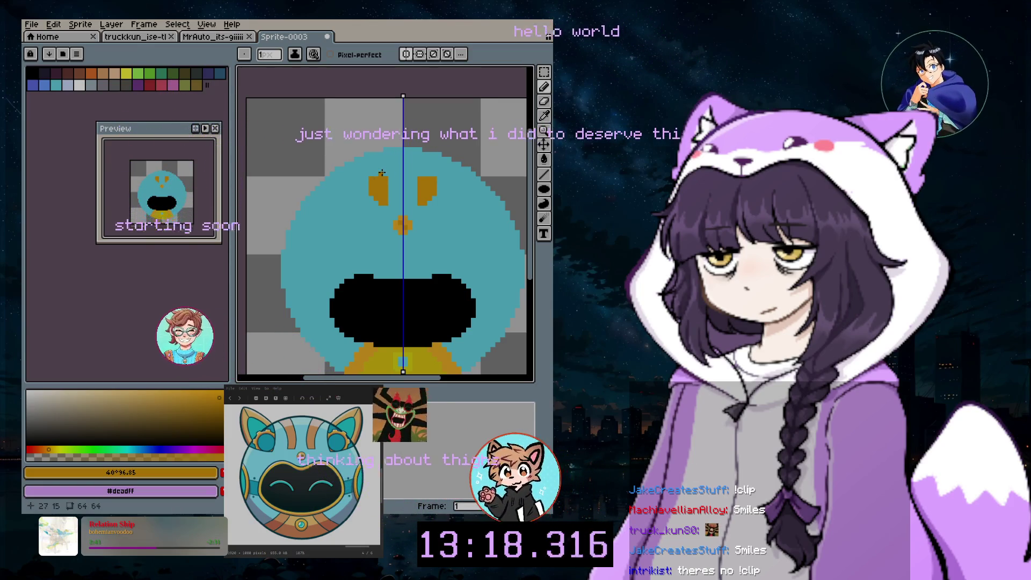
{"action": "left_click_drag", "start_coordinate": [370, 175], "coordinate": [361, 170]}
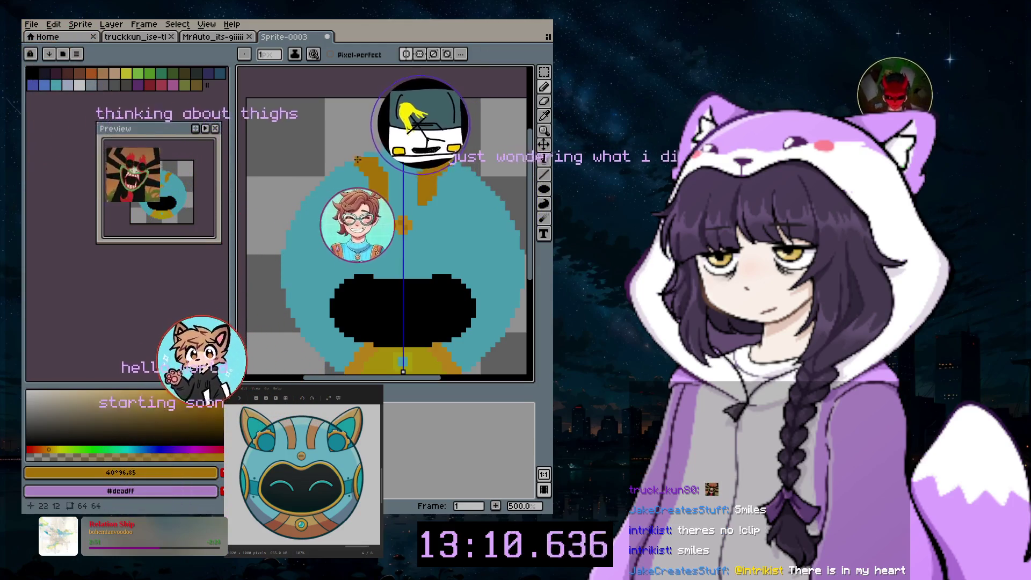
{"action": "scroll", "coordinate": [428, 246], "scroll_direction": "down", "scroll_amount": 3}
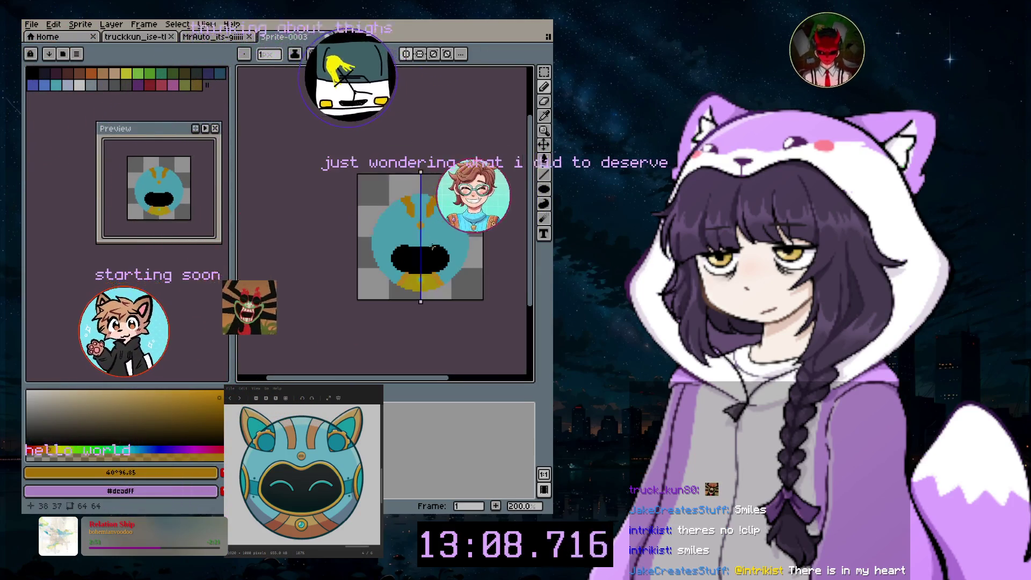
- Zoom in to 600% on the visor and head stripes
{"action": "scroll", "coordinate": [428, 244], "scroll_direction": "up", "scroll_amount": 2}
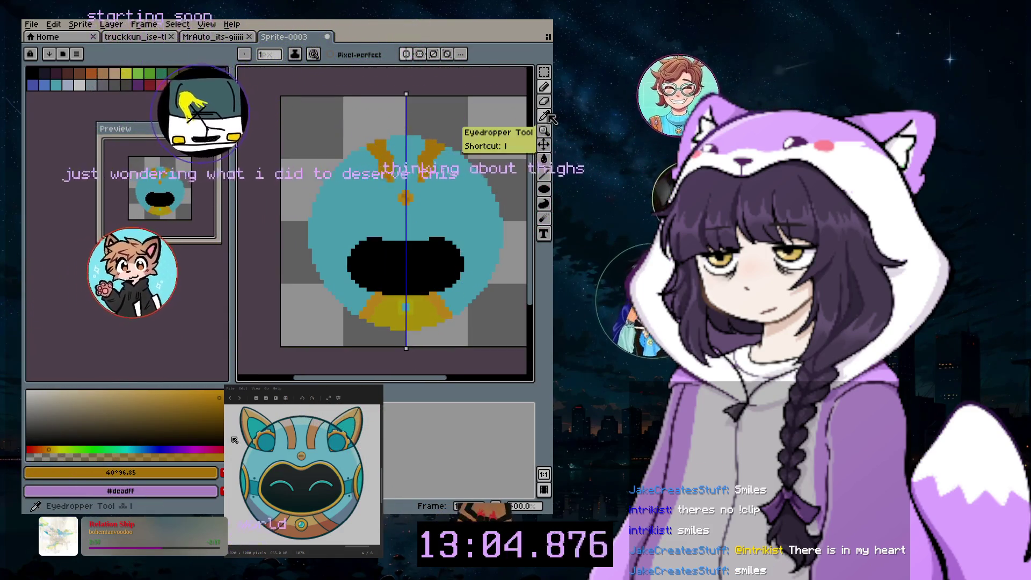
{"action": "scroll", "coordinate": [399, 326], "scroll_direction": "up", "scroll_amount": 2}
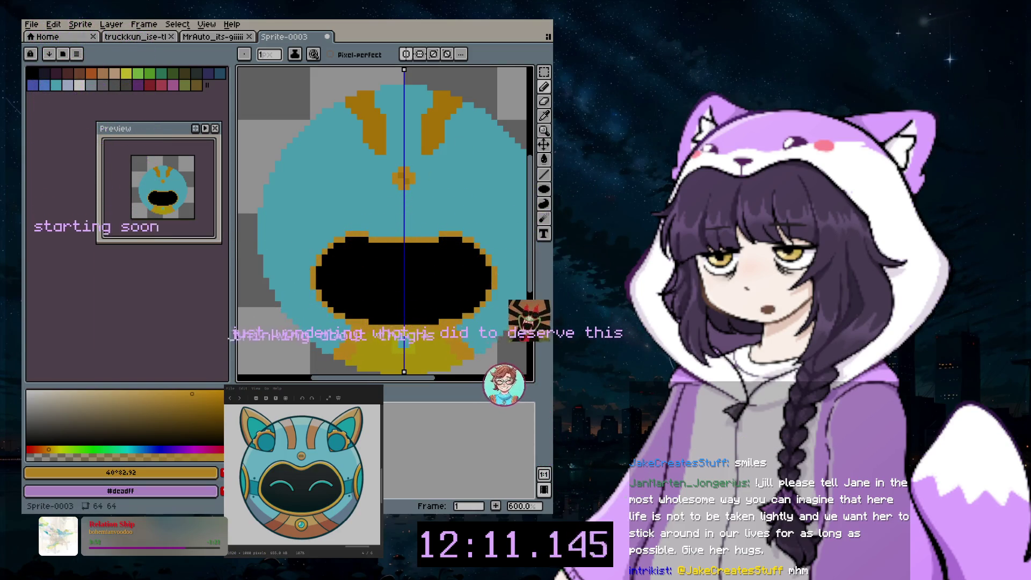
- Switch to the Pencil with the blue swatch and draw a mirrored blue stroke across the visor
{"action": "scroll", "coordinate": [266, 349], "scroll_direction": "right", "scroll_amount": 2}
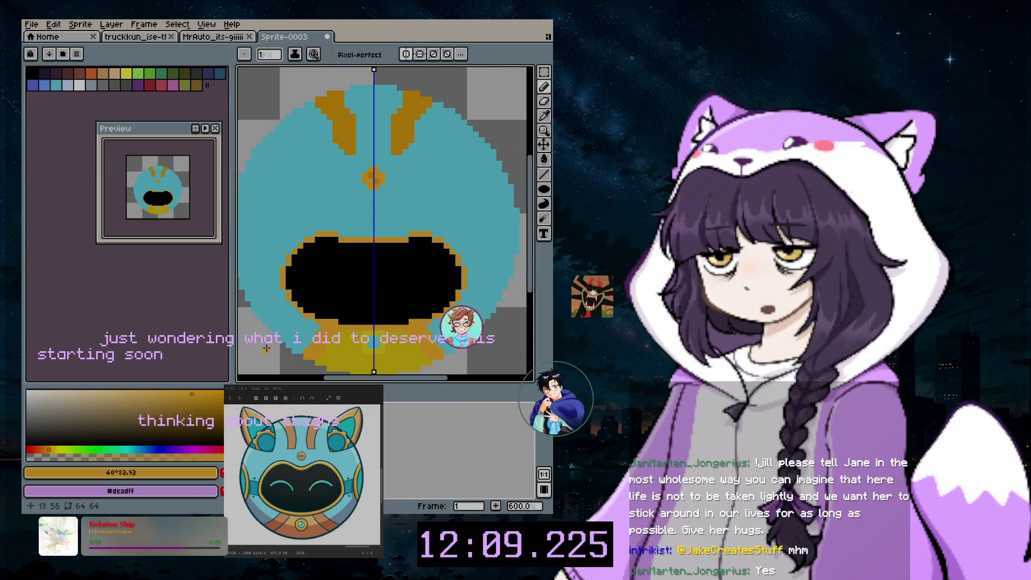
{"action": "left_click", "coordinate": [544, 116]}
{"action": "left_click", "coordinate": [56, 84]}
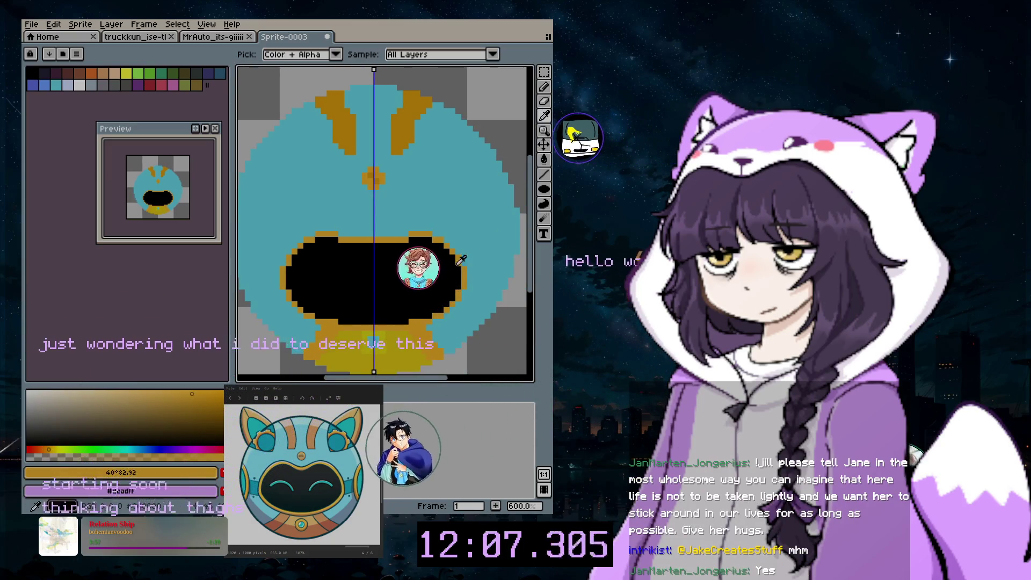
{"action": "key", "text": "b"}
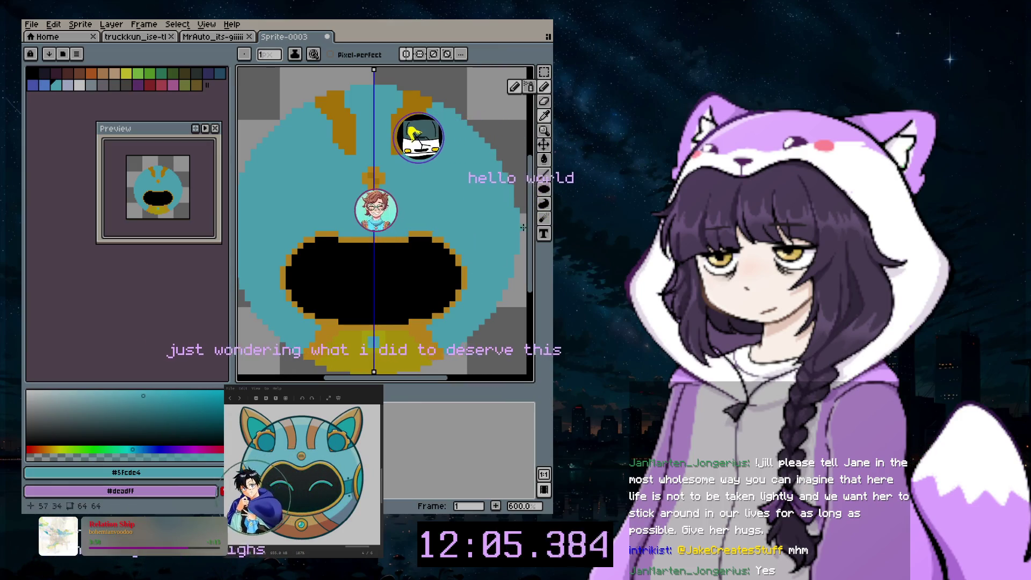
{"action": "left_click", "coordinate": [44, 84]}
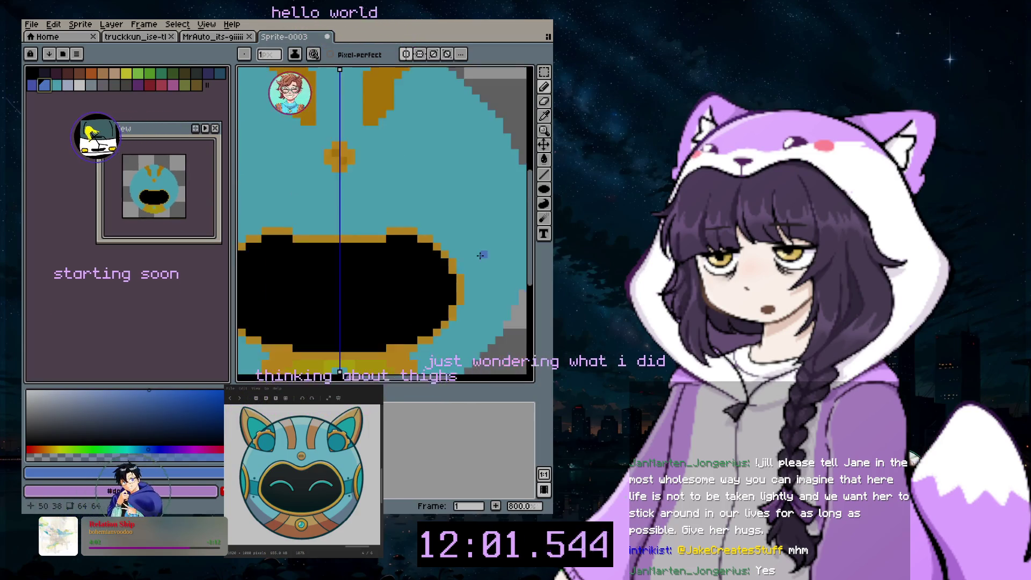
{"action": "left_click_drag", "start_coordinate": [460, 266], "coordinate": [388, 324]}
{"action": "scroll", "coordinate": [475, 264], "scroll_direction": "left", "scroll_amount": 2}
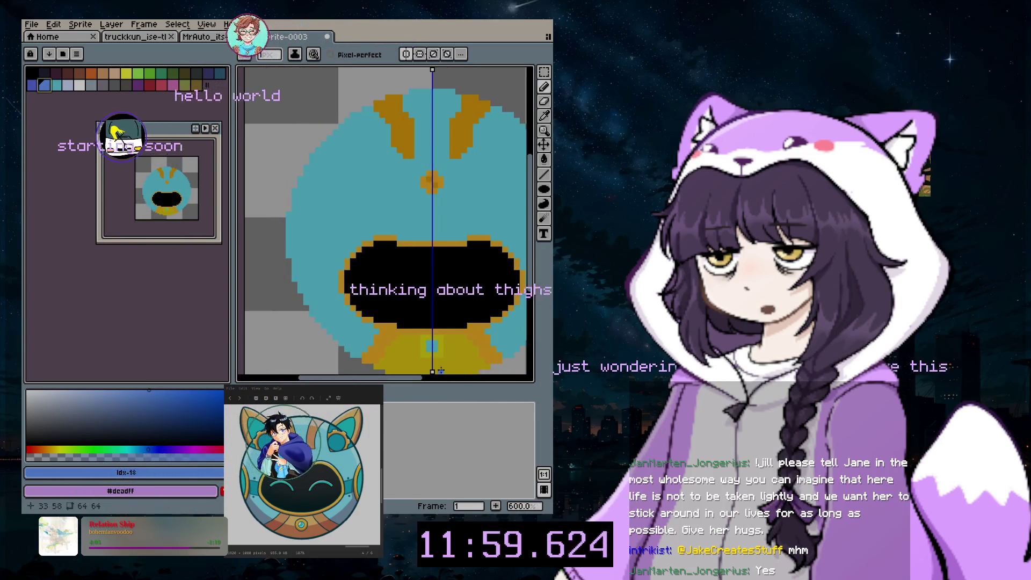
- Enlarge the brush to 4 px and choose a lighter sky-blue shade in the colour picker
{"action": "scroll", "coordinate": [457, 255], "scroll_direction": "right", "scroll_amount": 3}
{"action": "scroll", "coordinate": [449, 249], "scroll_direction": "up", "scroll_amount": 1}
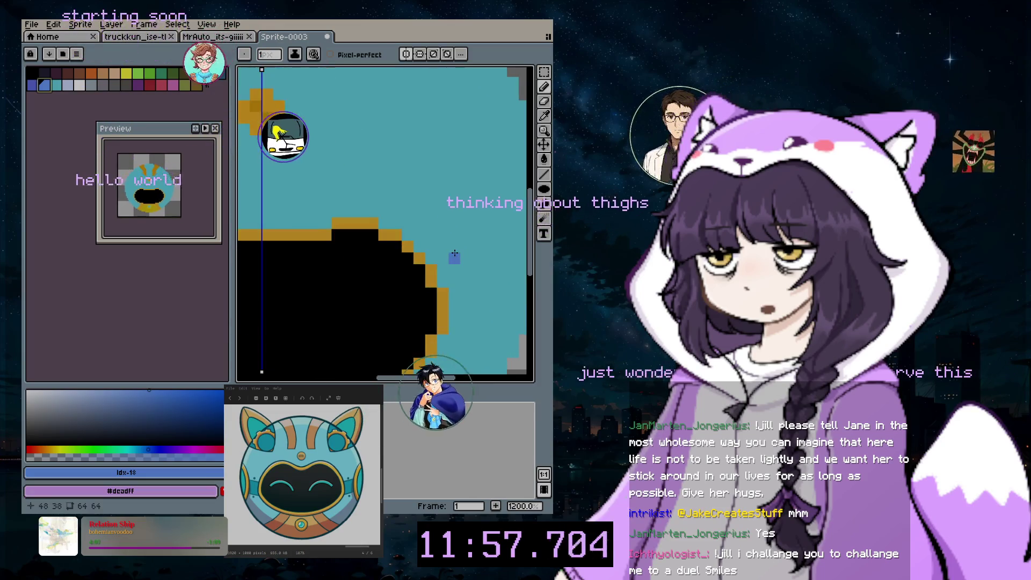
{"action": "key", "text": "plus"}
{"action": "key", "text": "plus"}
{"action": "key", "text": "plus"}
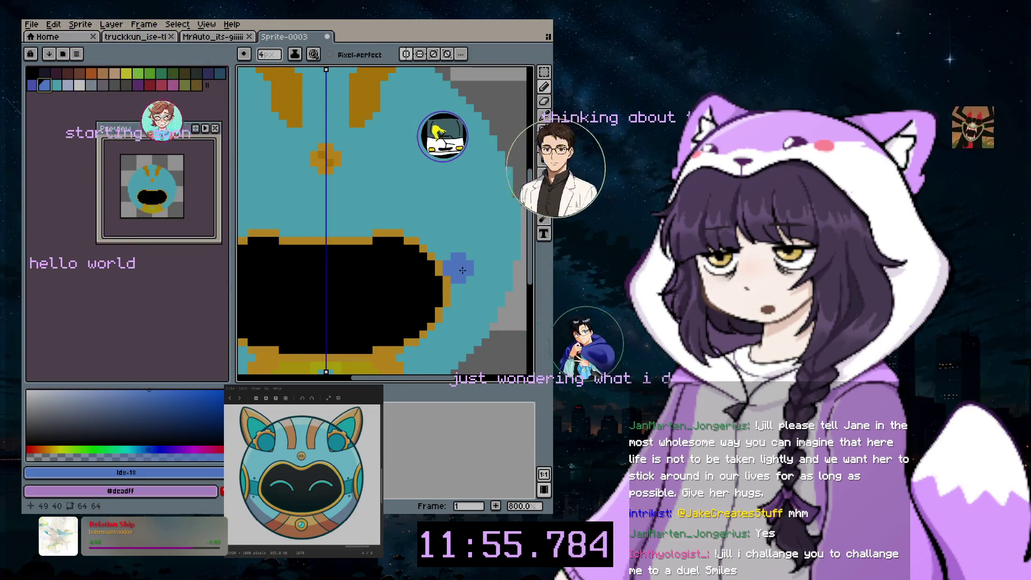
{"action": "left_click", "coordinate": [153, 400]}
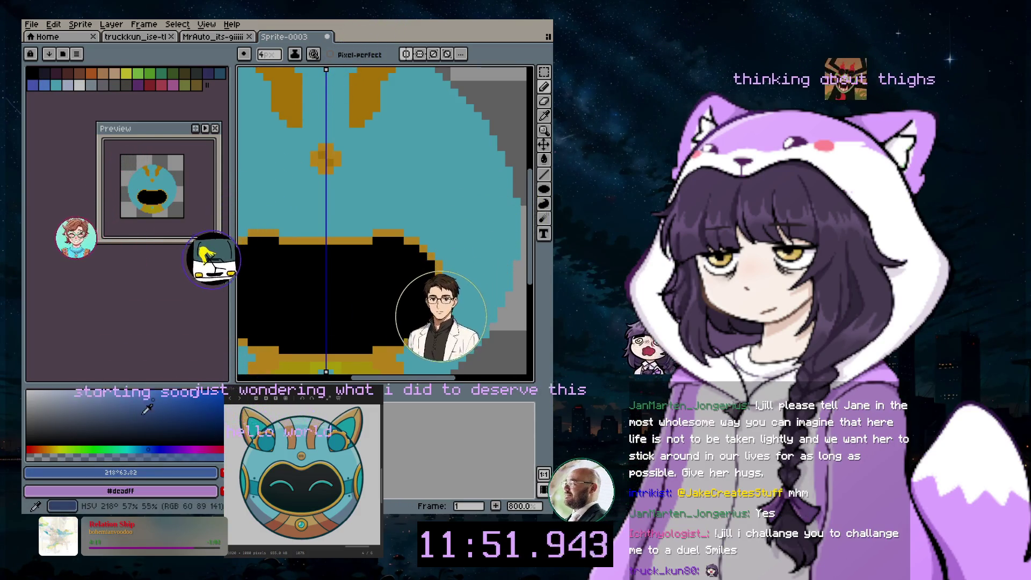
{"action": "left_click", "coordinate": [133, 401]}
{"action": "left_click", "coordinate": [132, 403]}
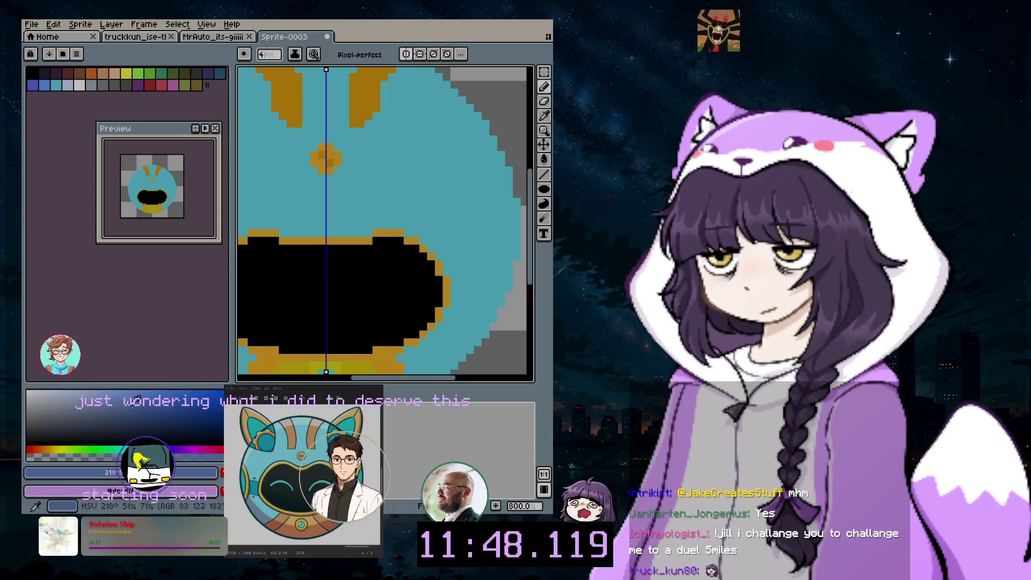
{"action": "left_click", "coordinate": [134, 404]}
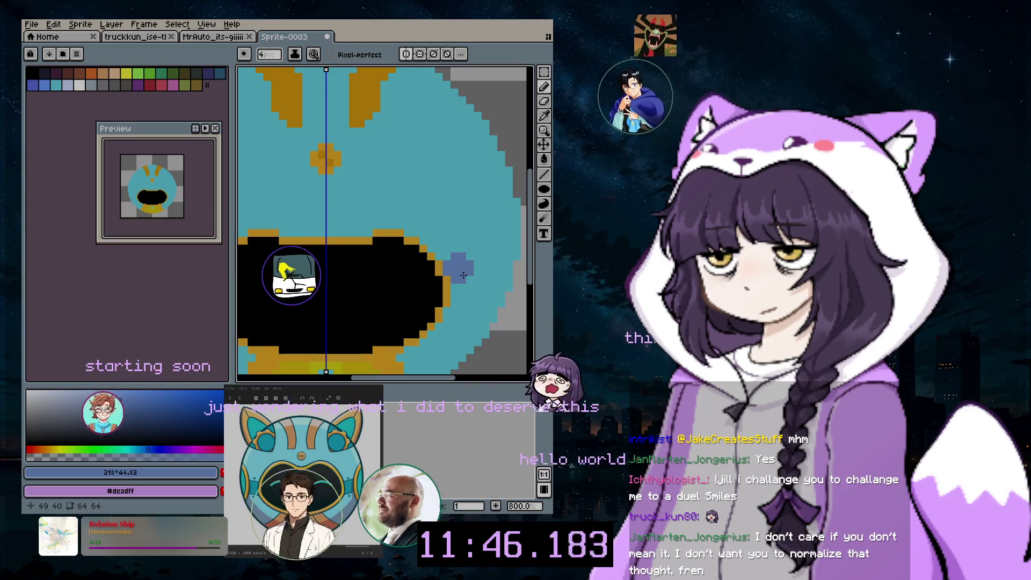
{"action": "left_click", "coordinate": [139, 450]}
{"action": "left_click", "coordinate": [140, 396]}
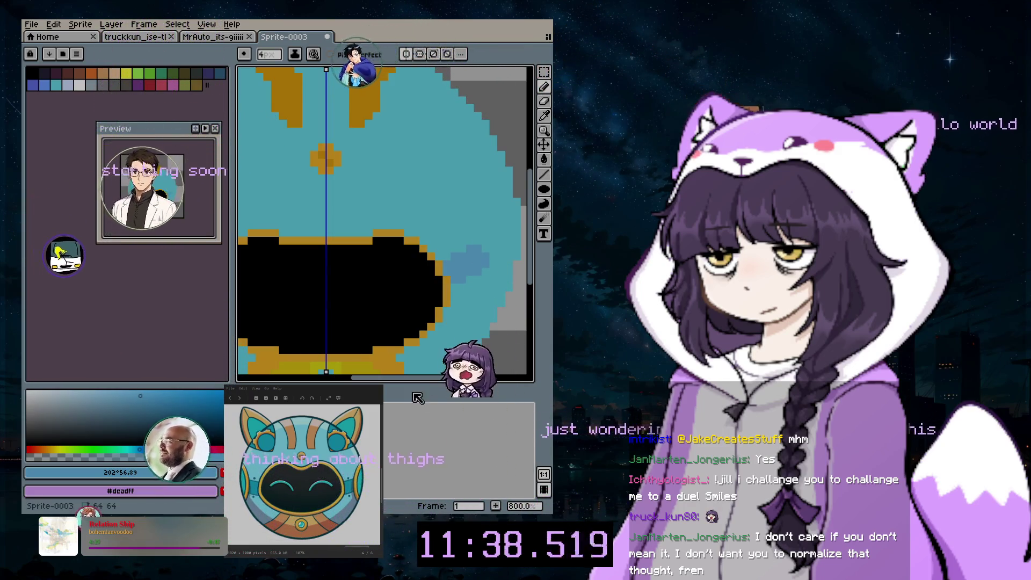
- Paint mirrored light-blue cheek patches beside the visor, then choose a soft light blue
{"action": "mouse_move", "coordinate": [408, 379]}
{"action": "left_mouse_down"}
{"action": "mouse_move", "coordinate": [366, 378]}
{"action": "mouse_move", "coordinate": [384, 379]}
{"action": "left_mouse_up"}
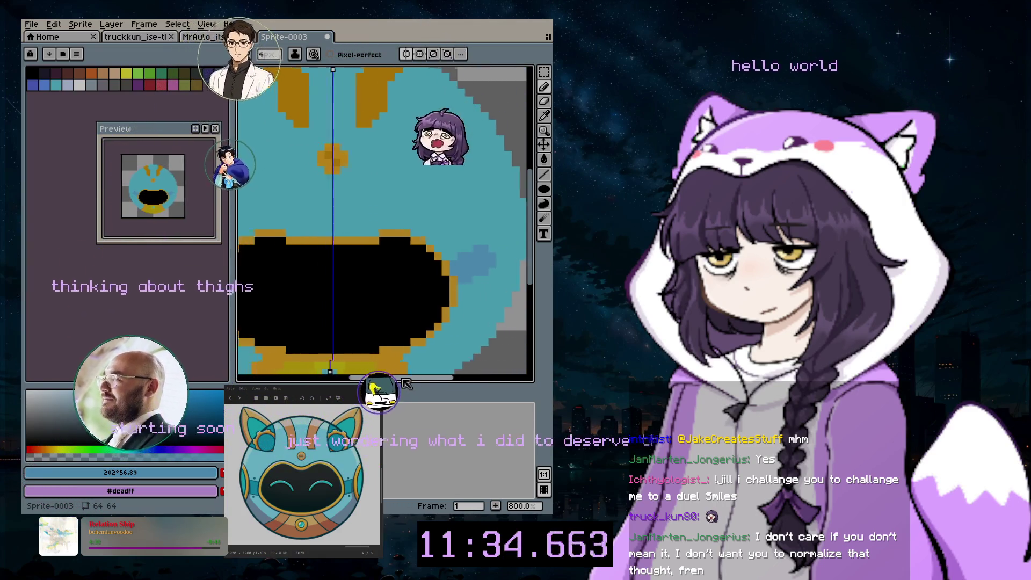
{"action": "scroll", "coordinate": [414, 346], "scroll_direction": "down", "scroll_amount": 1}
{"action": "scroll", "coordinate": [414, 344], "scroll_direction": "down", "scroll_amount": 1}
{"action": "scroll", "coordinate": [414, 343], "scroll_direction": "down", "scroll_amount": 1}
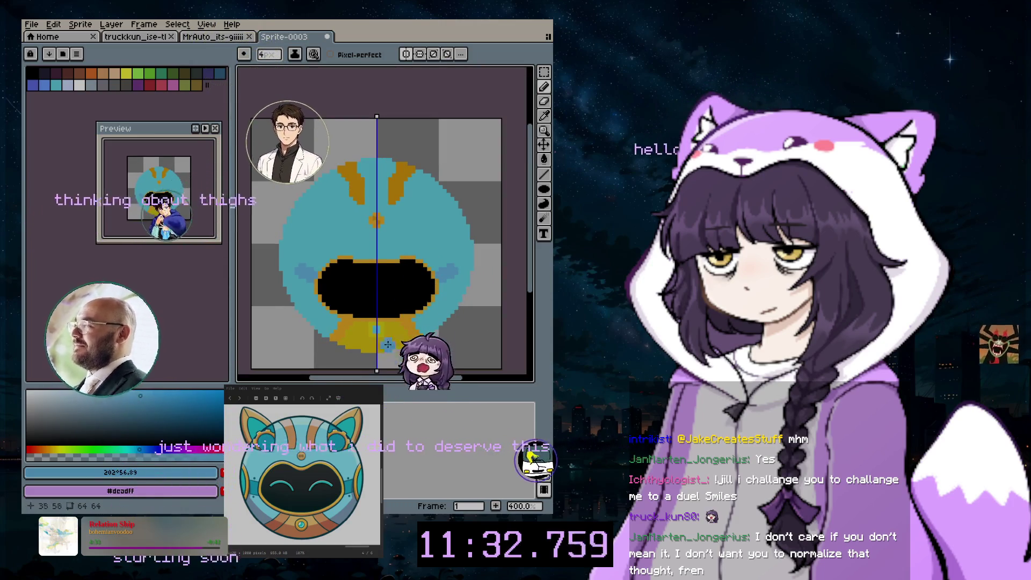
{"action": "scroll", "coordinate": [415, 342], "scroll_direction": "up", "scroll_amount": 1}
{"action": "left_click", "coordinate": [114, 398]}
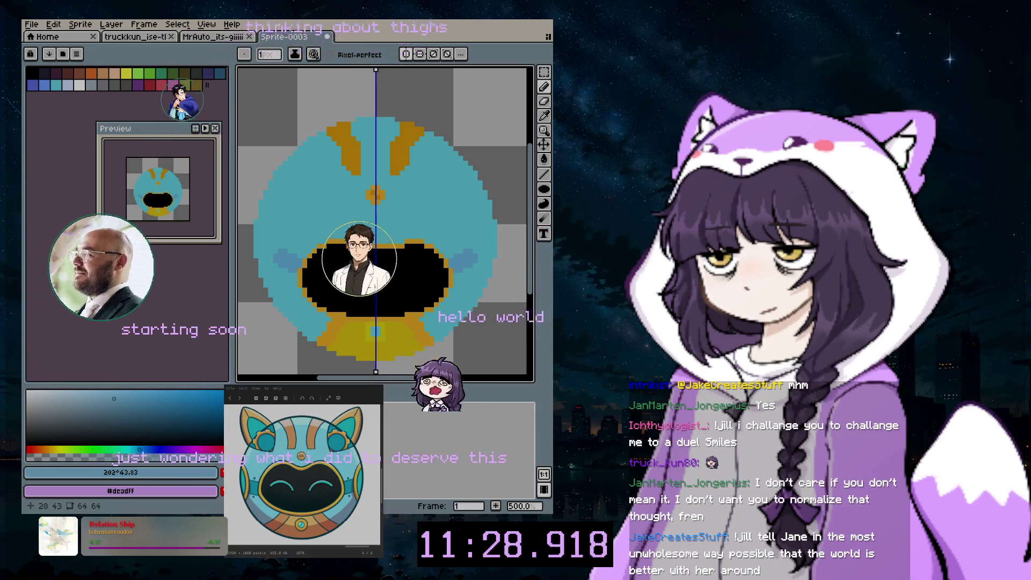
- Draw a mirrored pair of light-blue curved happy-eye arcs on the black visor
{"action": "left_click", "coordinate": [358, 279]}
{"action": "left_click_drag", "start_coordinate": [359, 279], "coordinate": [336, 270]}
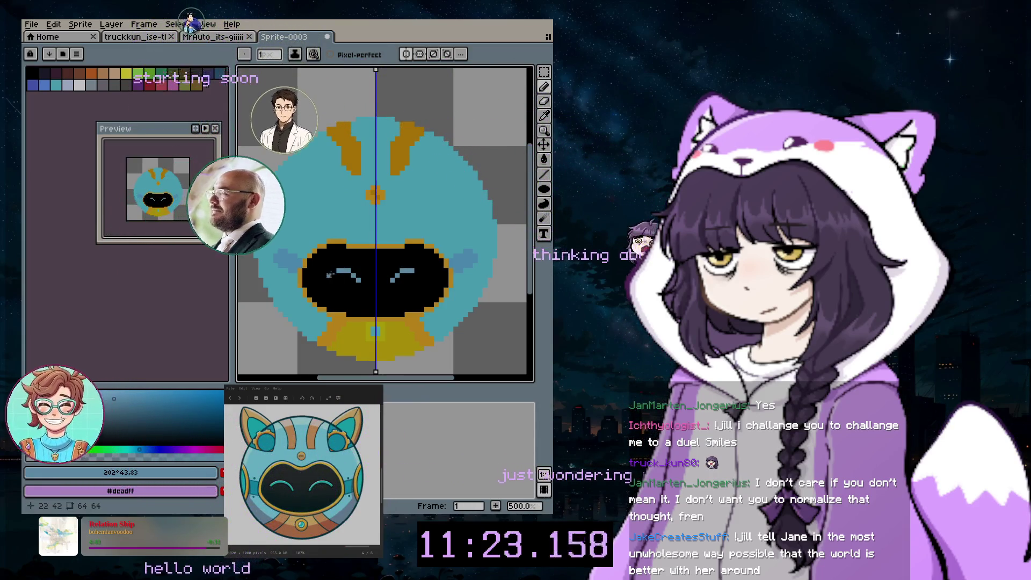
{"action": "left_click_drag", "start_coordinate": [336, 271], "coordinate": [329, 280]}
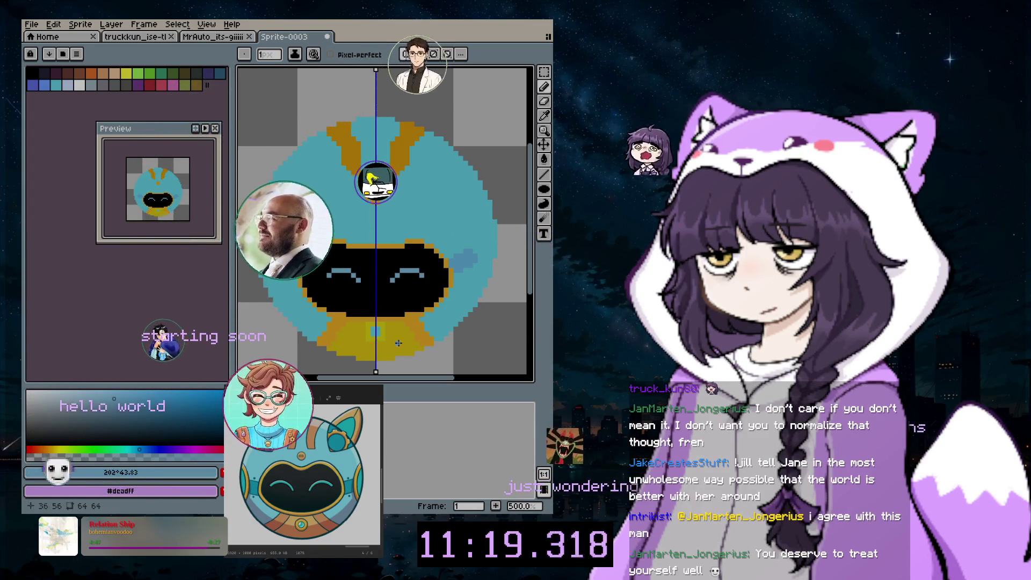
{"action": "scroll", "coordinate": [337, 342], "scroll_direction": "down", "scroll_amount": 1}
{"action": "scroll", "coordinate": [396, 335], "scroll_direction": "down", "scroll_amount": 1}
{"action": "scroll", "coordinate": [396, 334], "scroll_direction": "up", "scroll_amount": 1}
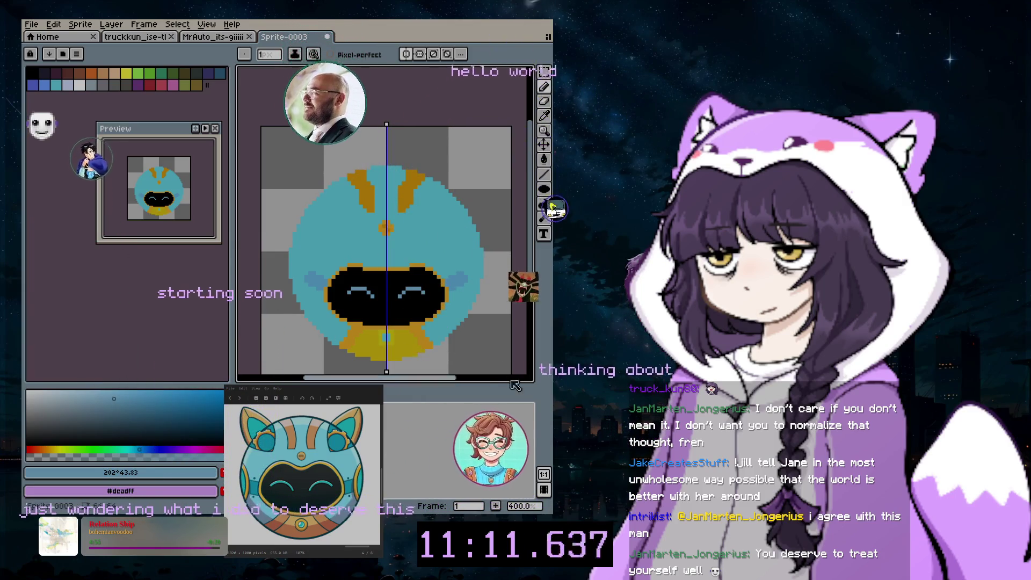
- Pick yellow and draw mirrored yellow strips along the face's outer edges
{"action": "left_click", "coordinate": [66, 449]}
{"action": "left_click", "coordinate": [210, 389]}
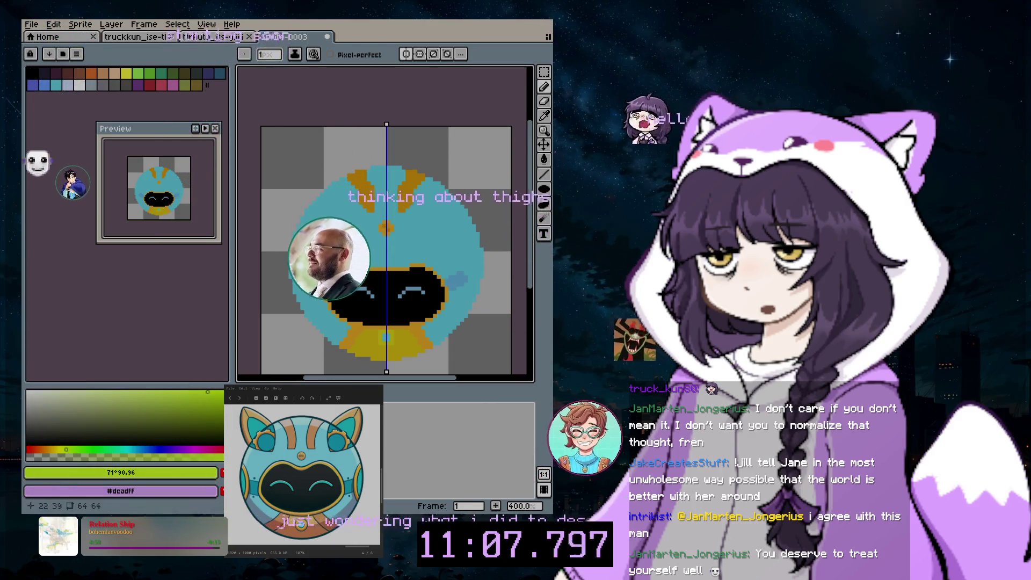
{"action": "scroll", "coordinate": [297, 277], "scroll_direction": "up", "scroll_amount": 2}
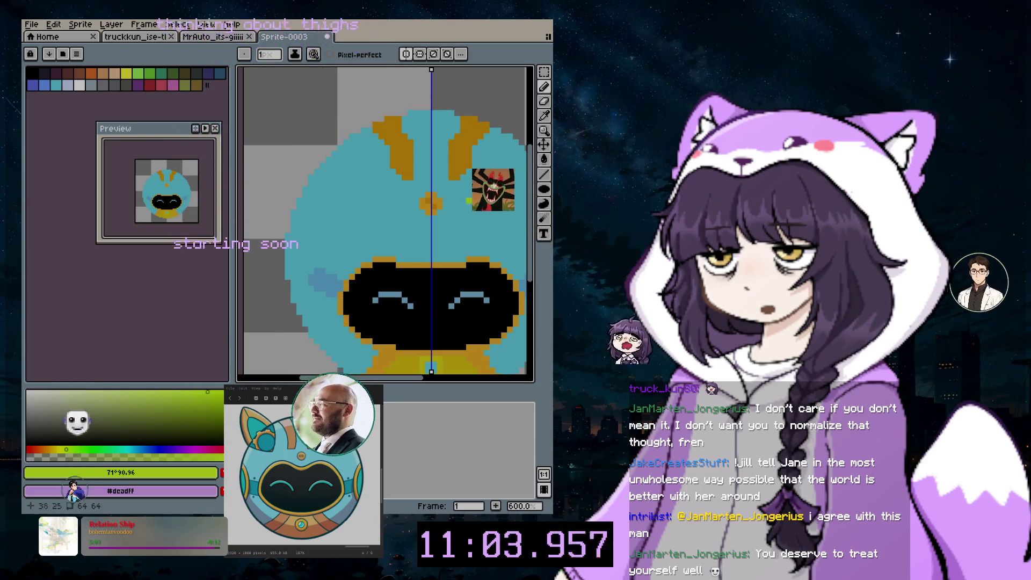
{"action": "left_click", "coordinate": [55, 450]}
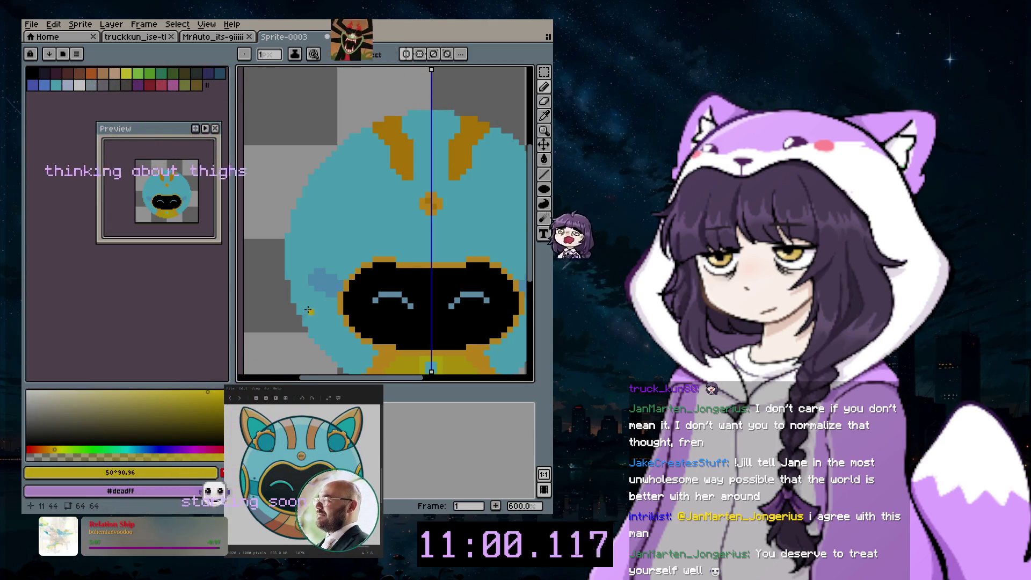
{"action": "left_click_drag", "start_coordinate": [306, 282], "coordinate": [292, 240]}
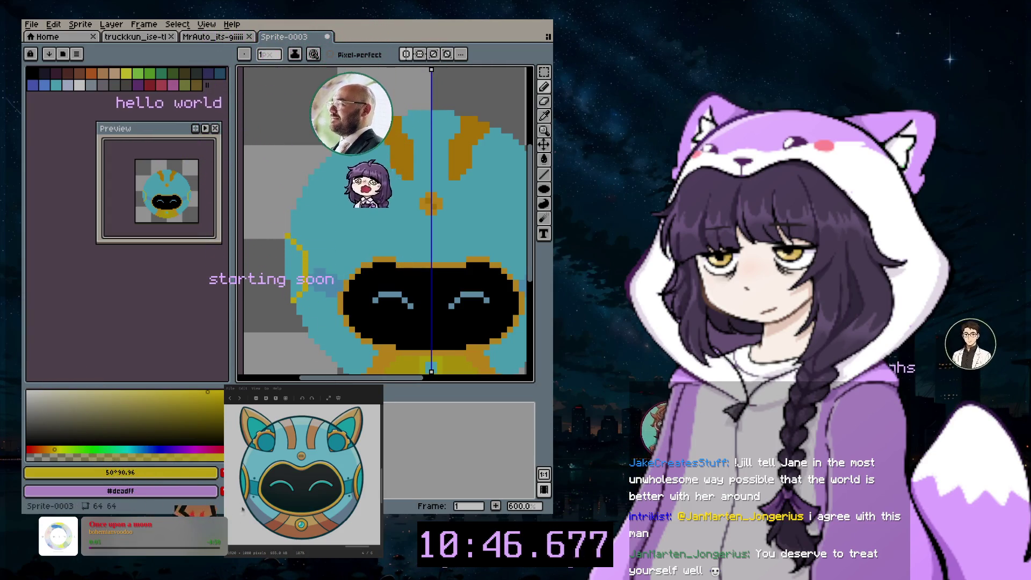
- Choose a deeper teal and draw mirrored teal lines along the outer outline
{"action": "left_click", "coordinate": [56, 85]}
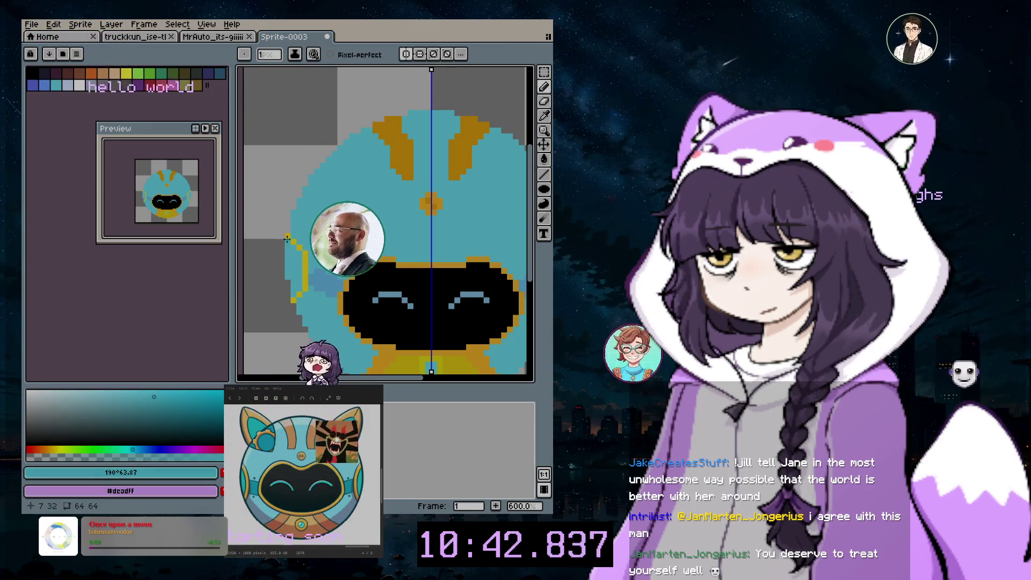
{"action": "left_click", "coordinate": [203, 402]}
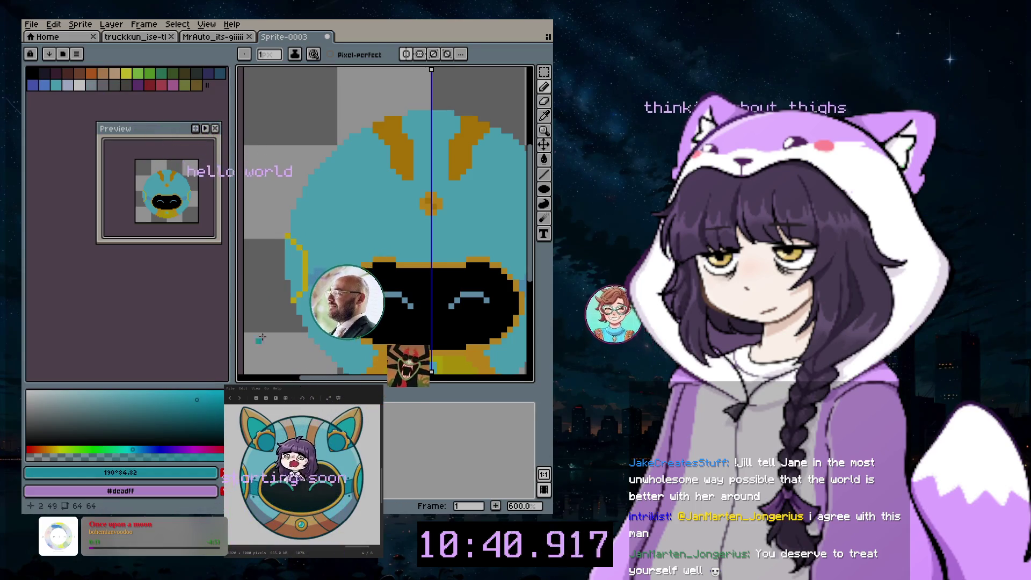
{"action": "left_click_drag", "start_coordinate": [286, 243], "coordinate": [286, 277]}
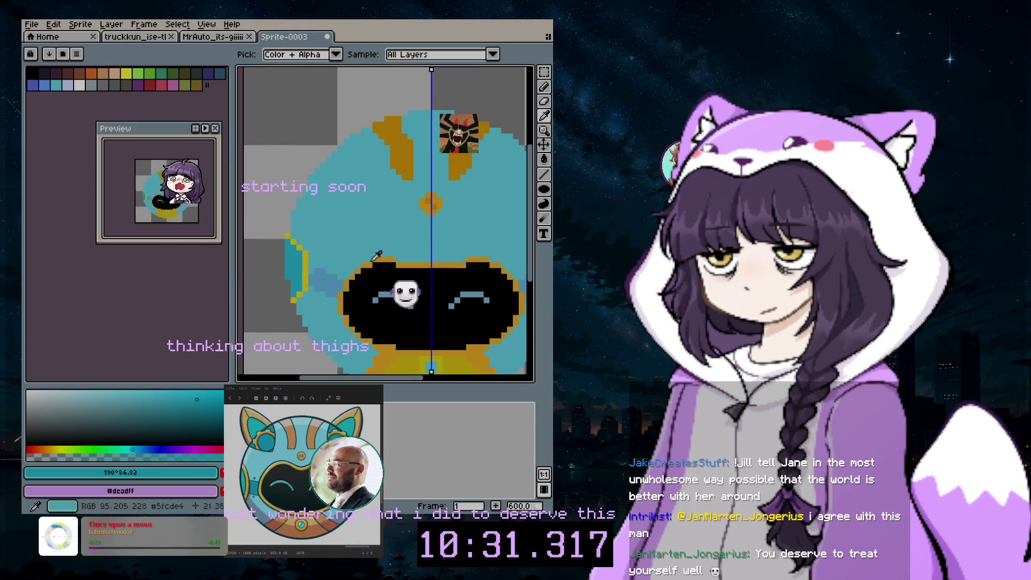
{"action": "left_click", "coordinate": [308, 255], "text": "alt"}
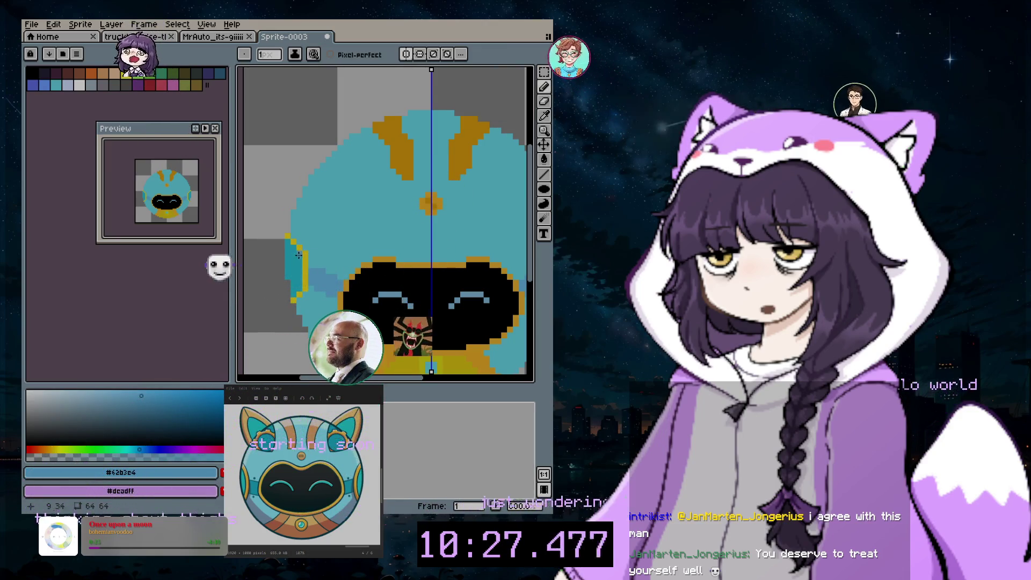
{"action": "scroll", "coordinate": [342, 364], "scroll_direction": "right", "scroll_amount": 5}
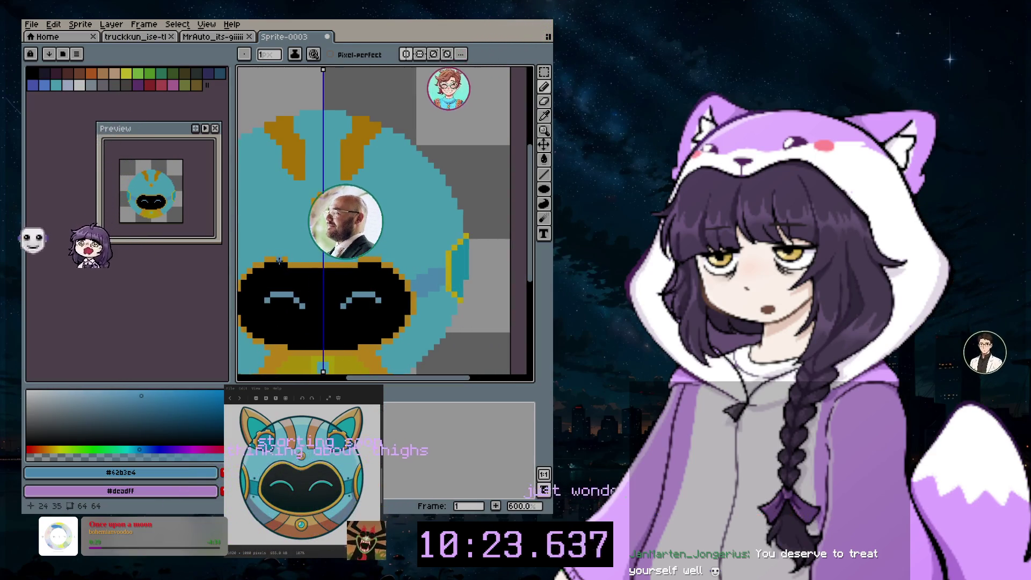
{"action": "scroll", "coordinate": [463, 240], "scroll_direction": "down", "scroll_amount": 1}
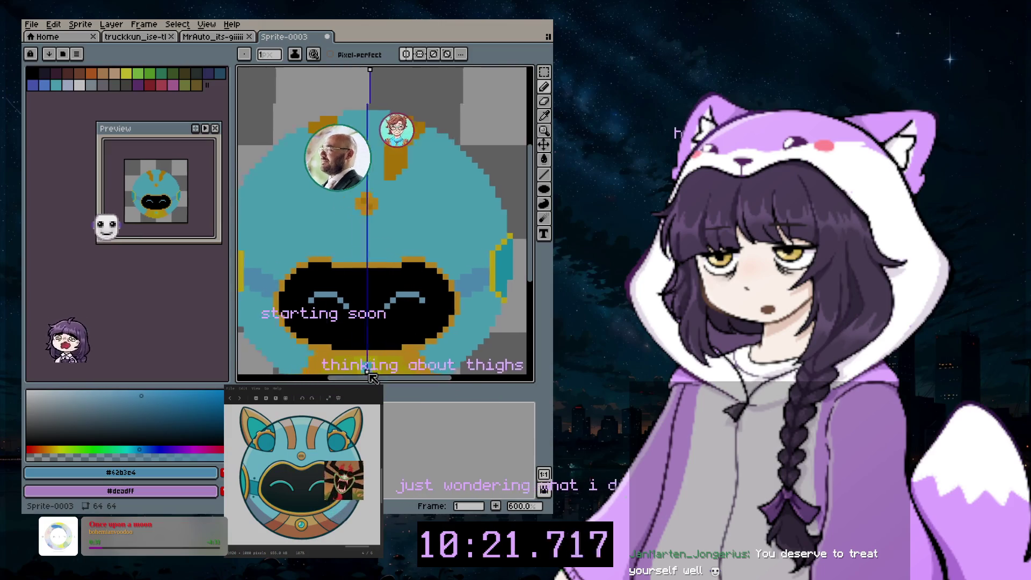
{"action": "scroll", "coordinate": [464, 239], "scroll_direction": "down", "scroll_amount": 3}
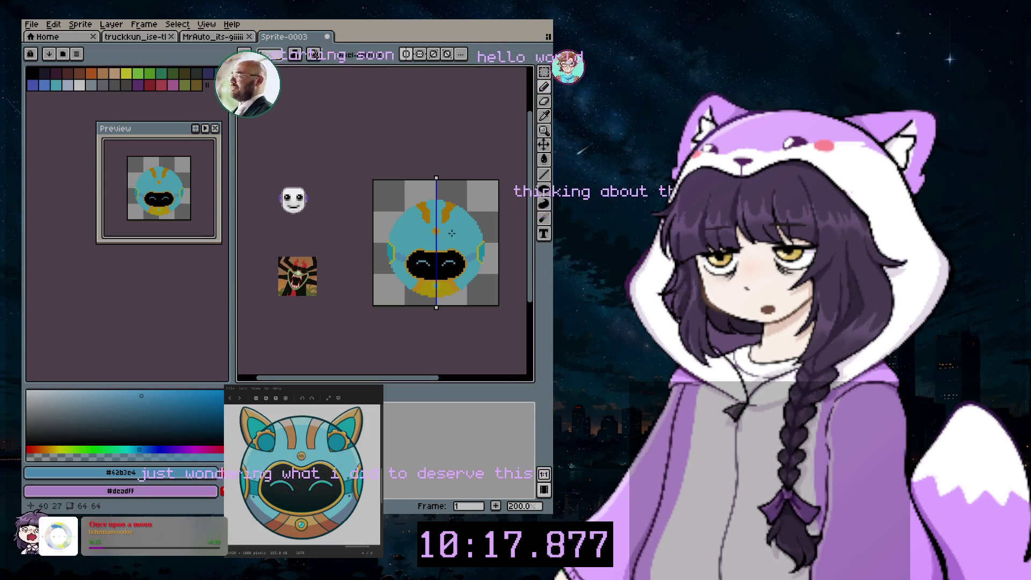
- Zoom to 500% on the head's top and sample the gold colour from the sprite
{"action": "scroll", "coordinate": [403, 285], "scroll_direction": "up", "scroll_amount": 1}
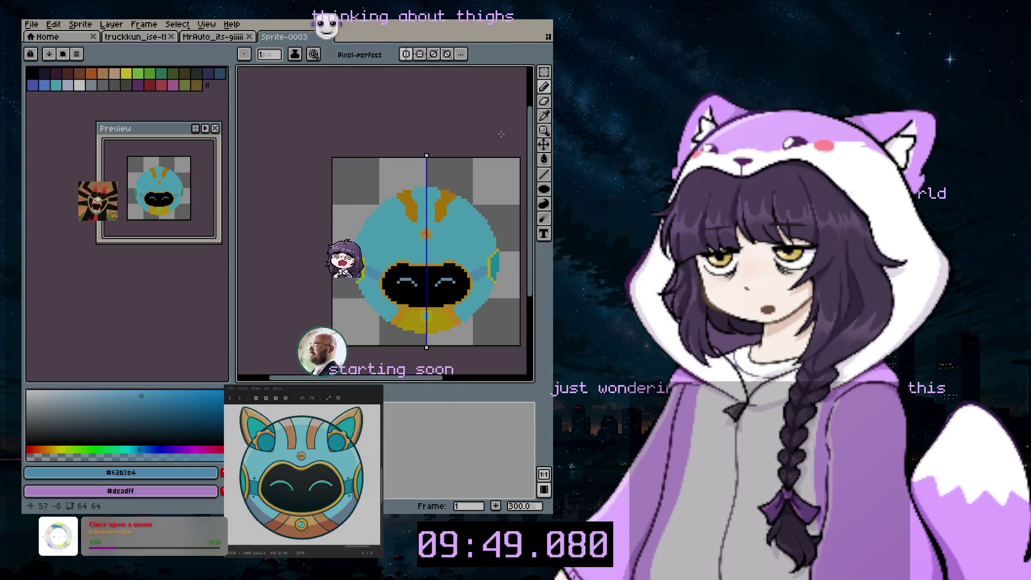
{"action": "left_click", "coordinate": [544, 115]}
{"action": "left_click", "coordinate": [445, 203]}
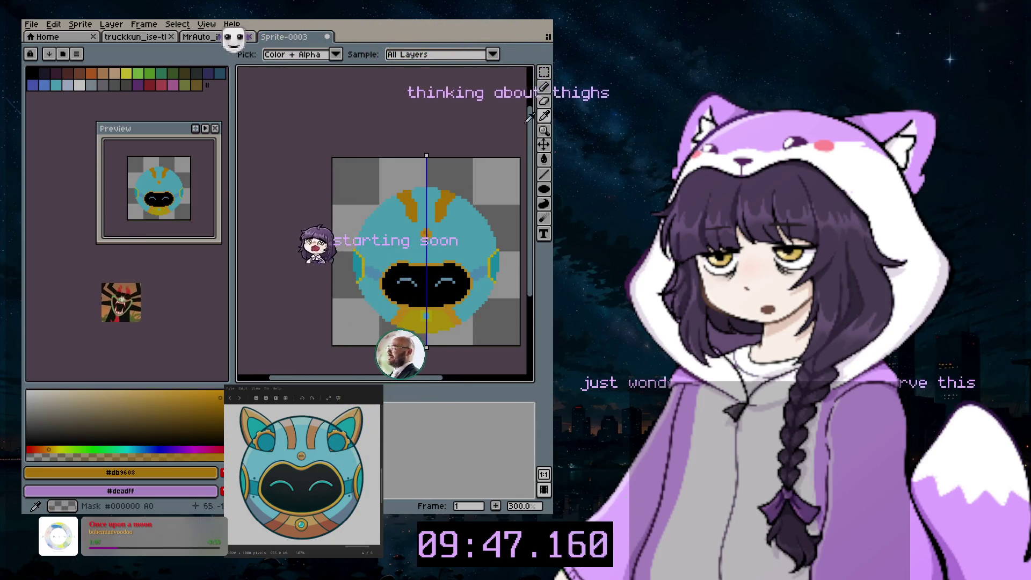
{"action": "left_click", "coordinate": [544, 86]}
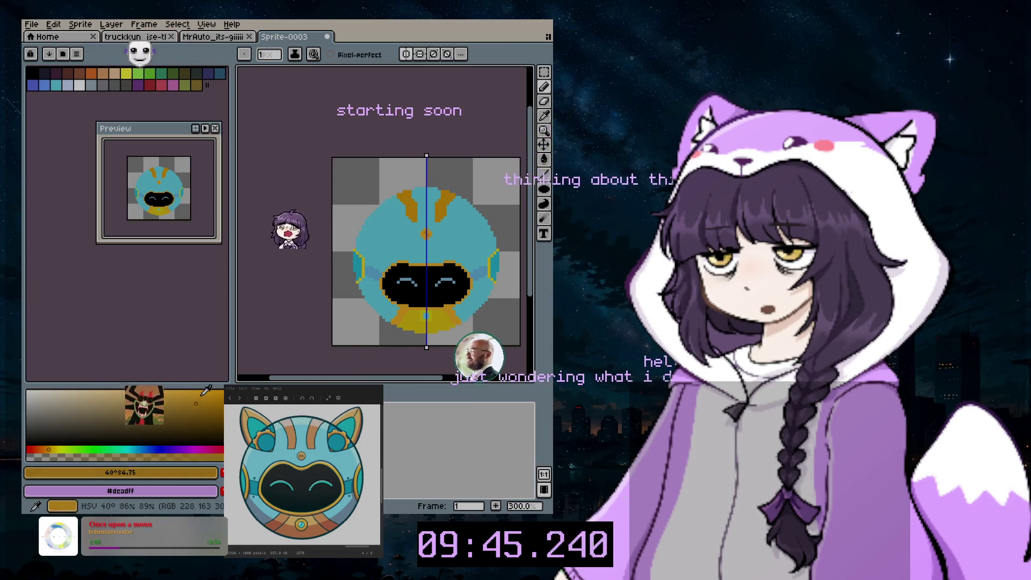
{"action": "scroll", "coordinate": [380, 167], "scroll_direction": "up", "scroll_amount": 2}
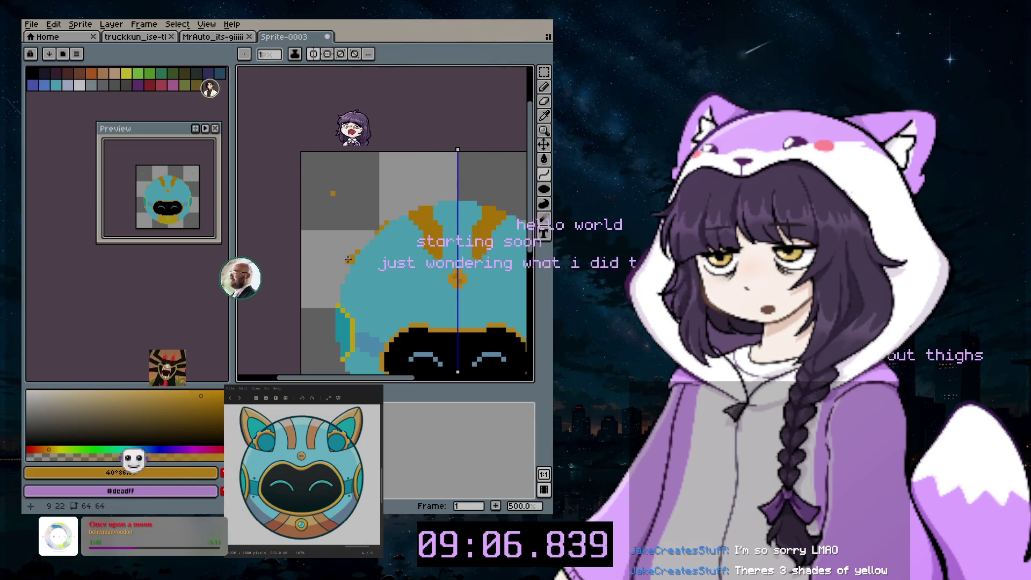
- Place an orange ear-tip dot above the head's upper-left, discarding the trial diagonal lines
{"action": "left_click_drag", "start_coordinate": [348, 259], "coordinate": [344, 252]}
{"action": "mouse_move", "coordinate": [326, 201]}
{"action": "left_mouse_down"}
{"action": "mouse_move", "coordinate": [333, 191]}
{"action": "mouse_move", "coordinate": [302, 218]}
{"action": "left_mouse_up"}
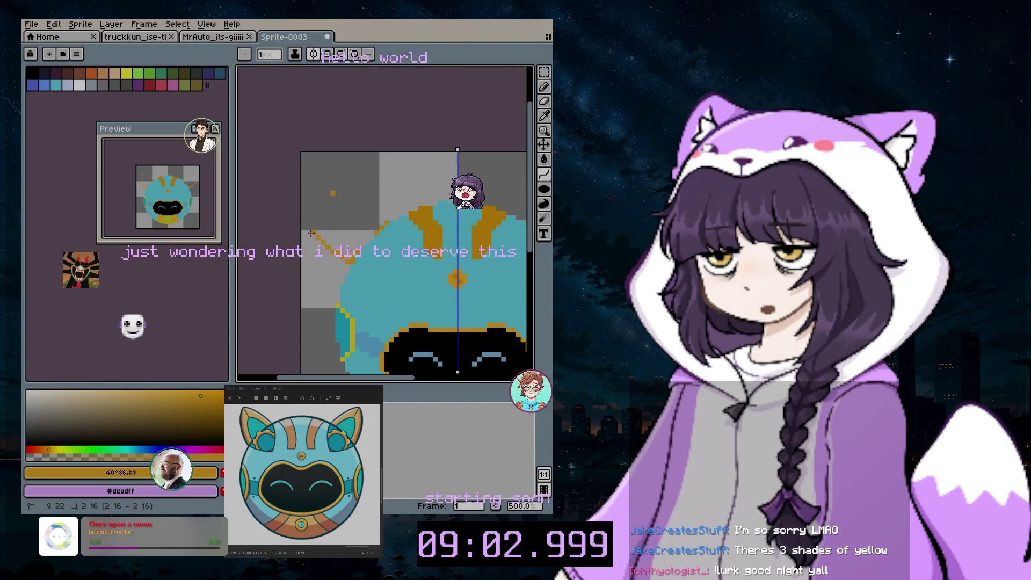
{"action": "mouse_move", "coordinate": [319, 217]}
{"action": "left_mouse_down"}
{"action": "mouse_move", "coordinate": [331, 191]}
{"action": "mouse_move", "coordinate": [381, 238]}
{"action": "left_mouse_up"}
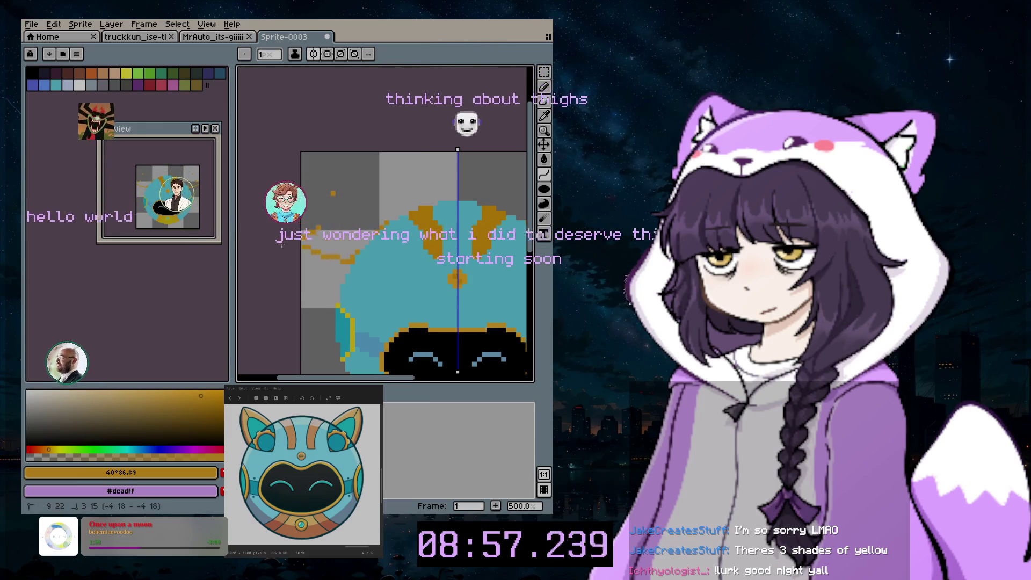
{"action": "mouse_move", "coordinate": [381, 237]}
{"action": "left_mouse_down"}
{"action": "mouse_move", "coordinate": [417, 375]}
{"action": "mouse_move", "coordinate": [442, 149]}
{"action": "left_mouse_up"}
{"action": "scroll", "coordinate": [417, 375], "scroll_direction": "down", "scroll_amount": 1}
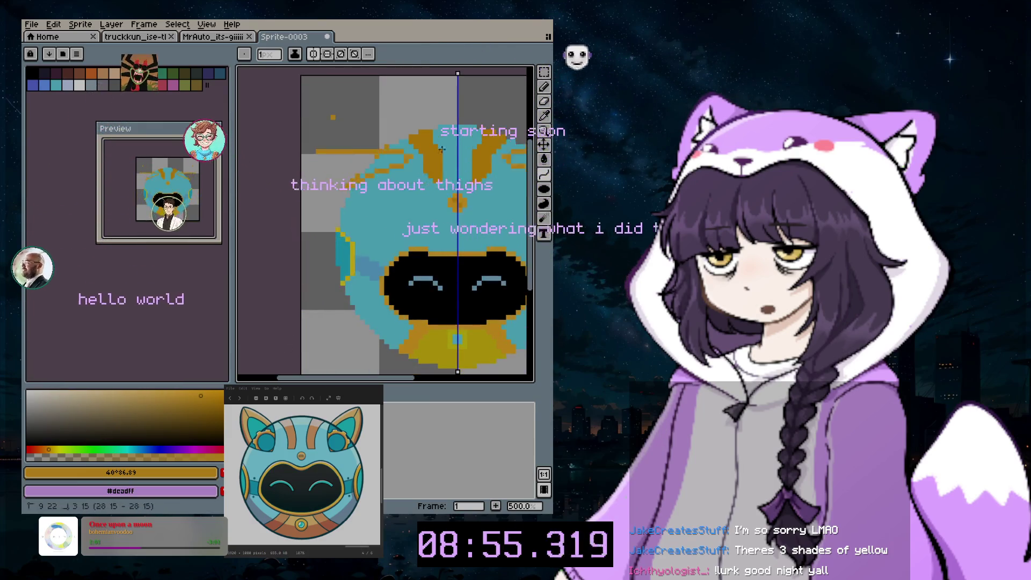
{"action": "key", "text": "v"}
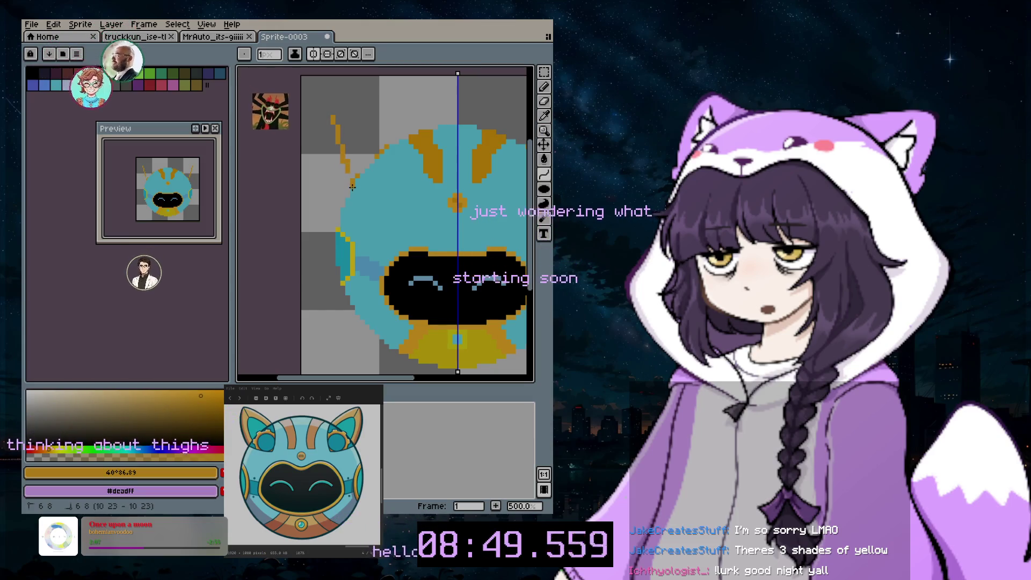
{"action": "left_click_drag", "start_coordinate": [353, 183], "coordinate": [326, 216]}
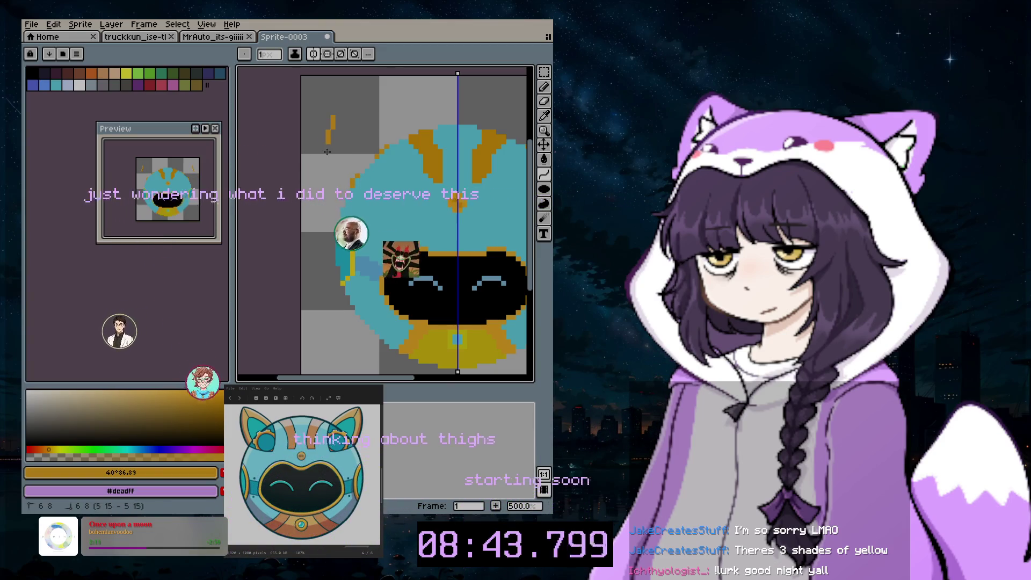
{"action": "key", "text": "Escape"}
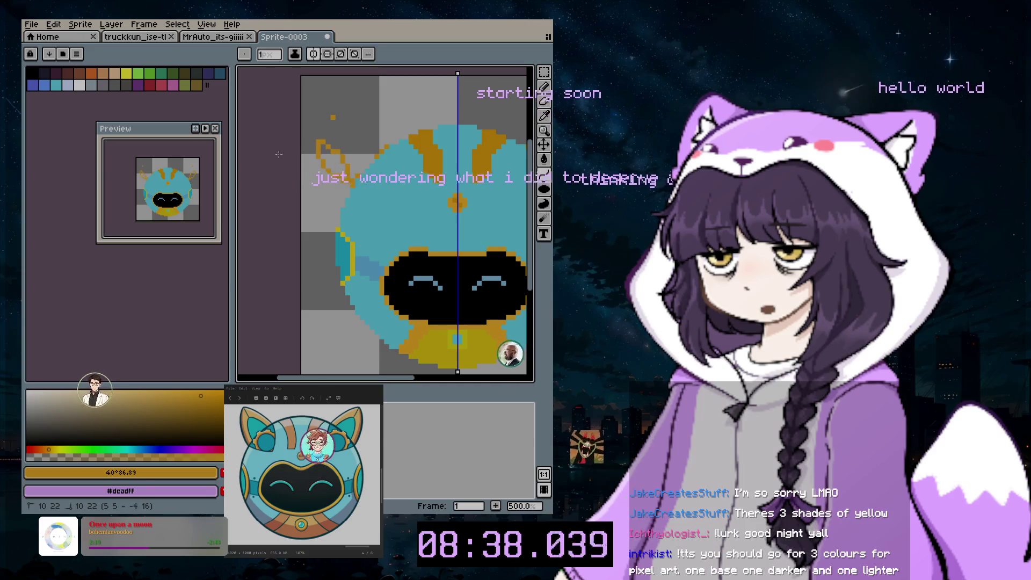
- Draw both orange edge lines of the left ear up to the tip dot
{"action": "mouse_move", "coordinate": [350, 186]}
{"action": "left_mouse_down"}
{"action": "mouse_move", "coordinate": [334, 116]}
{"action": "mouse_move", "coordinate": [322, 150]}
{"action": "left_mouse_up"}
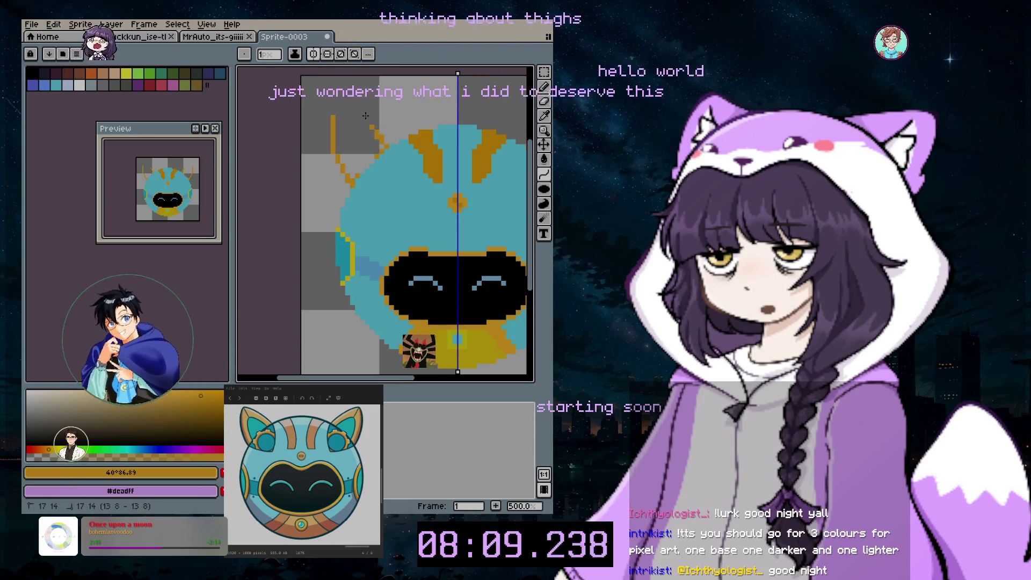
{"action": "left_click_drag", "start_coordinate": [340, 116], "coordinate": [384, 144]}
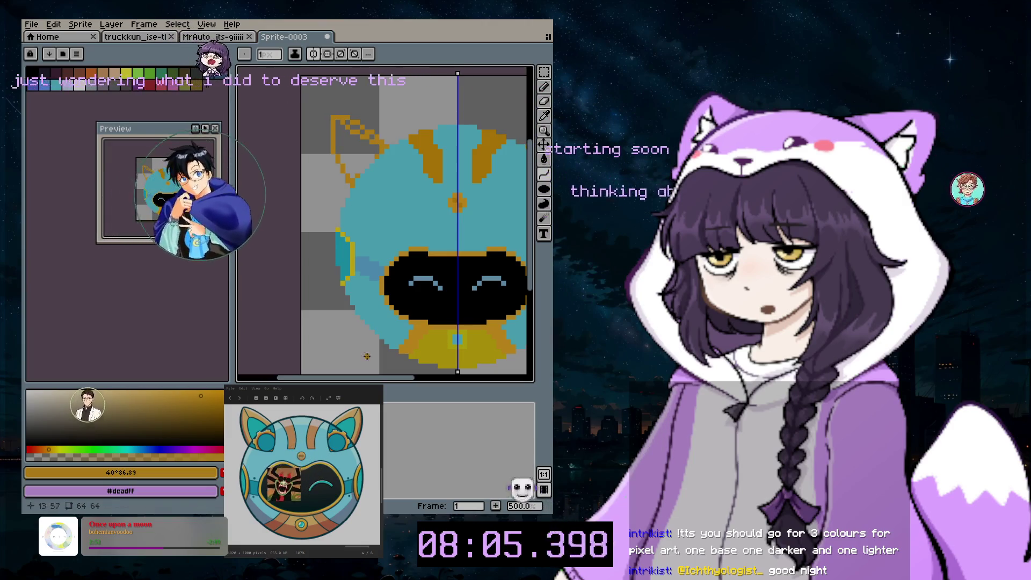
{"action": "scroll", "coordinate": [363, 148], "scroll_direction": "up", "scroll_amount": 2}
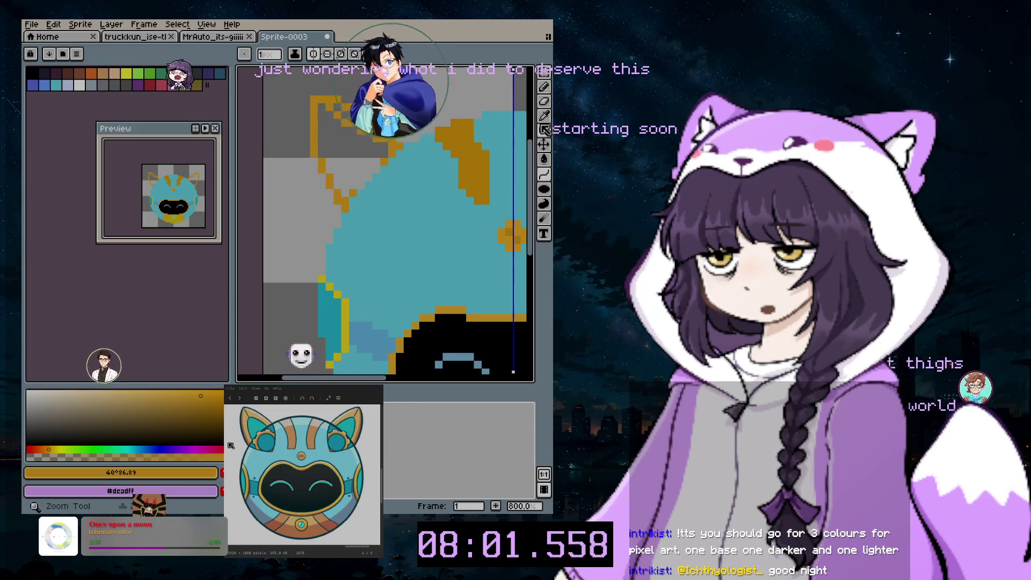
- Fill the ears with teal using the Spray tool, undoing a stray erase
{"action": "left_click", "coordinate": [546, 88]}
{"action": "left_click", "coordinate": [529, 87]}
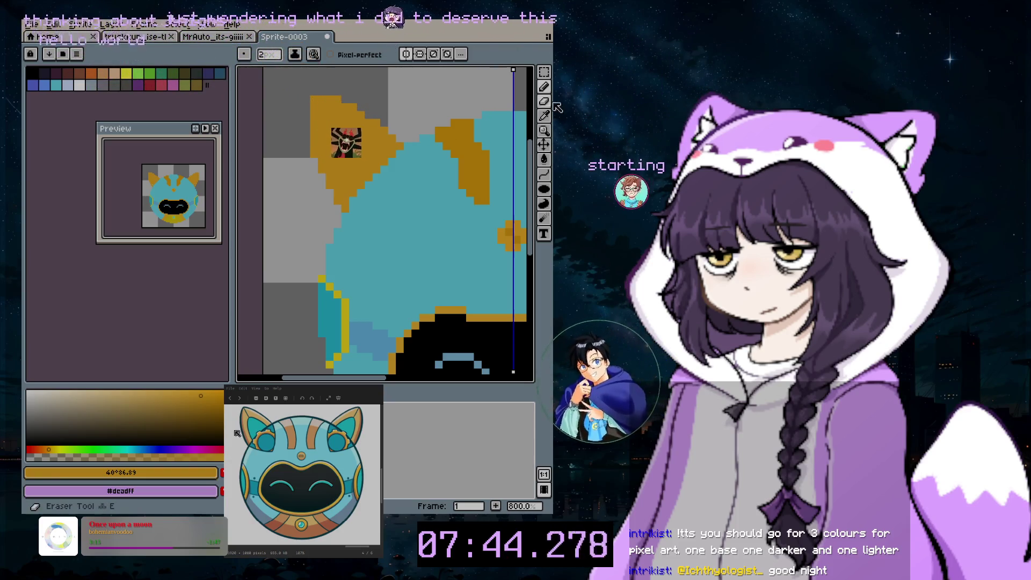
{"action": "left_click_drag", "start_coordinate": [331, 145], "coordinate": [336, 128]}
{"action": "key", "text": "ctrl+d"}
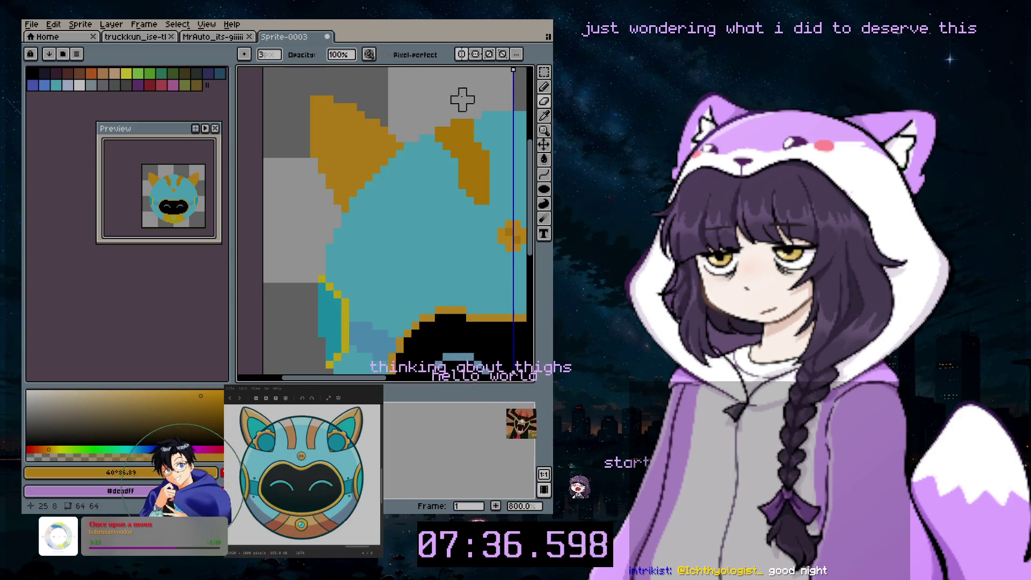
{"action": "key", "text": "ctrl+z"}
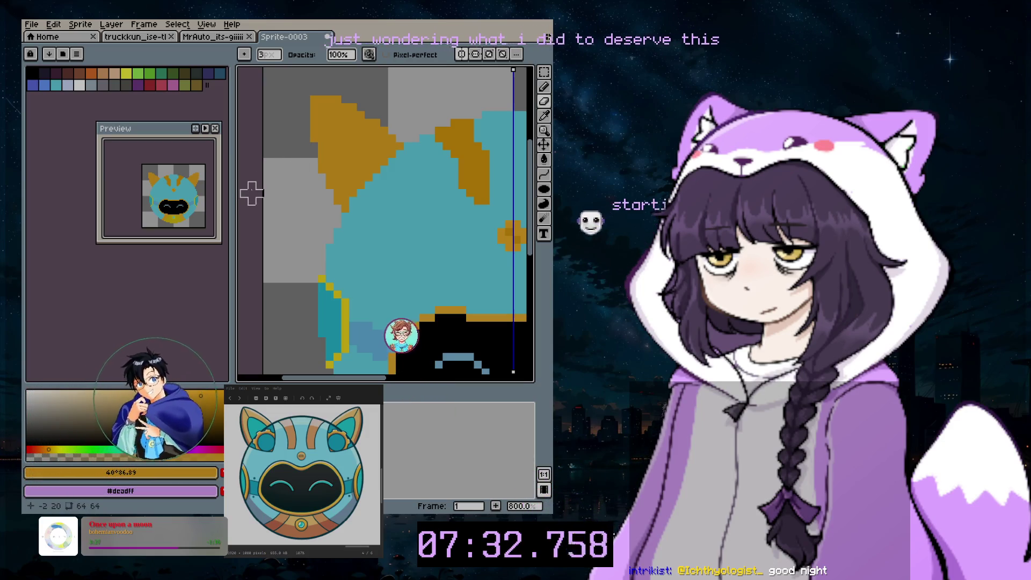
- Return to the Pencil and choose black as the drawing colour
{"action": "scroll", "coordinate": [252, 193], "scroll_direction": "down", "scroll_amount": 1}
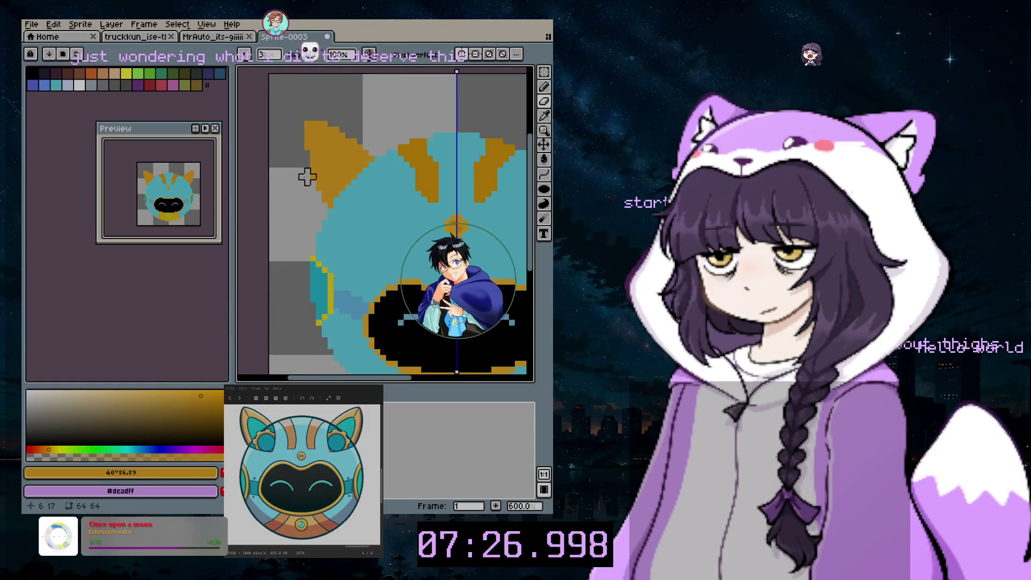
{"action": "key", "text": "b"}
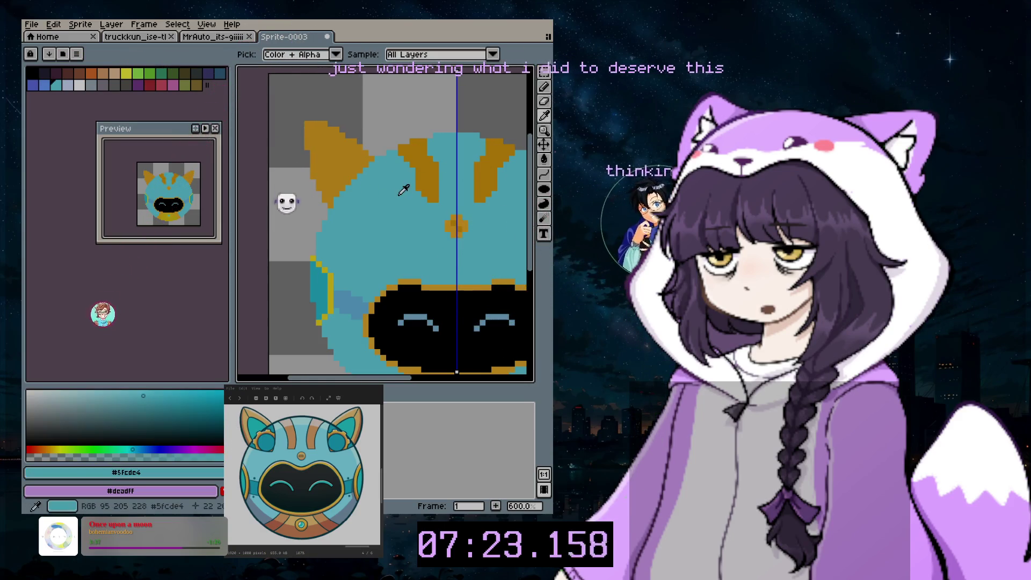
{"action": "scroll", "coordinate": [341, 171], "scroll_direction": "up", "scroll_amount": 4}
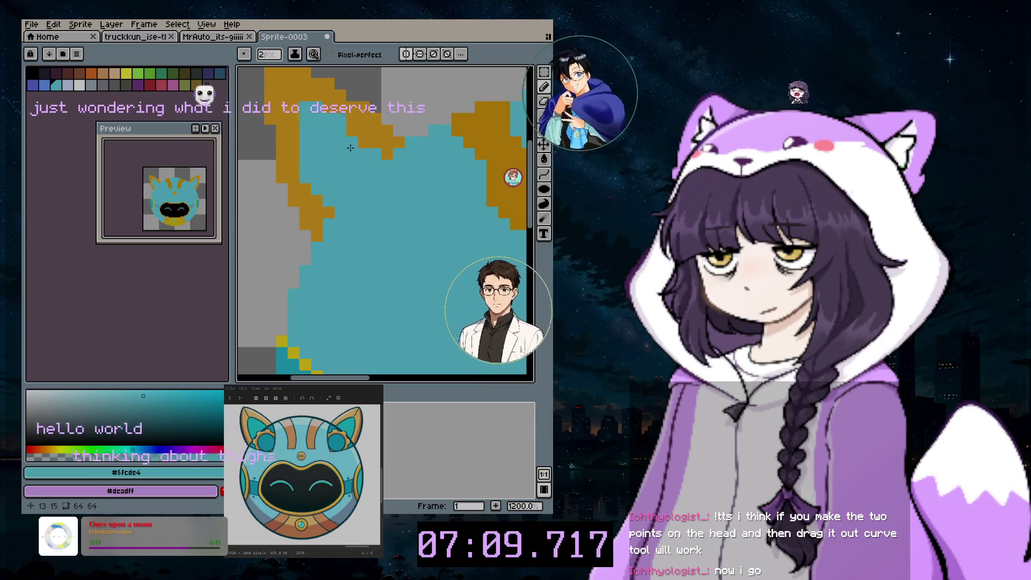
{"action": "scroll", "coordinate": [349, 154], "scroll_direction": "down", "scroll_amount": 4}
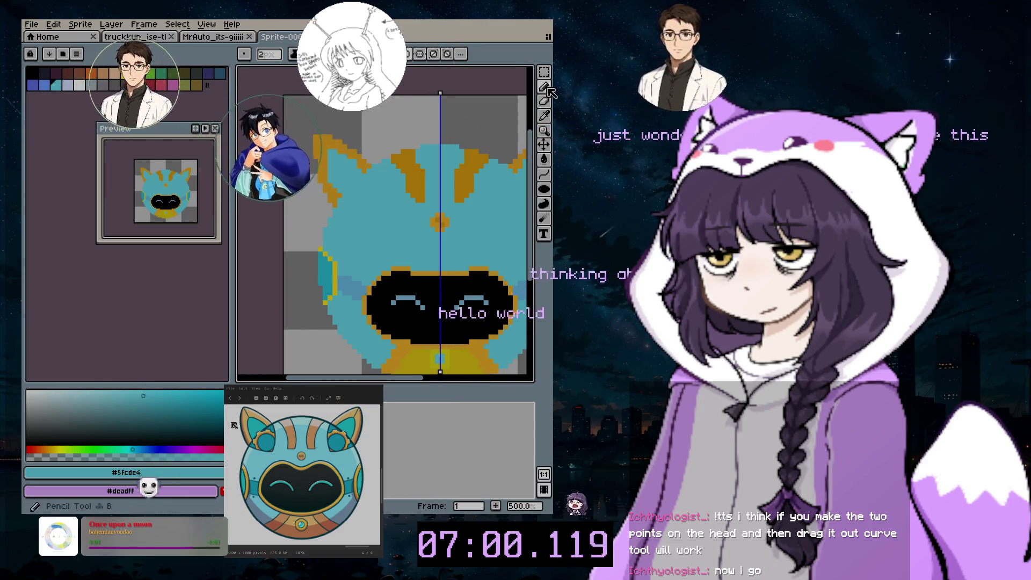
{"action": "left_click", "coordinate": [32, 72]}
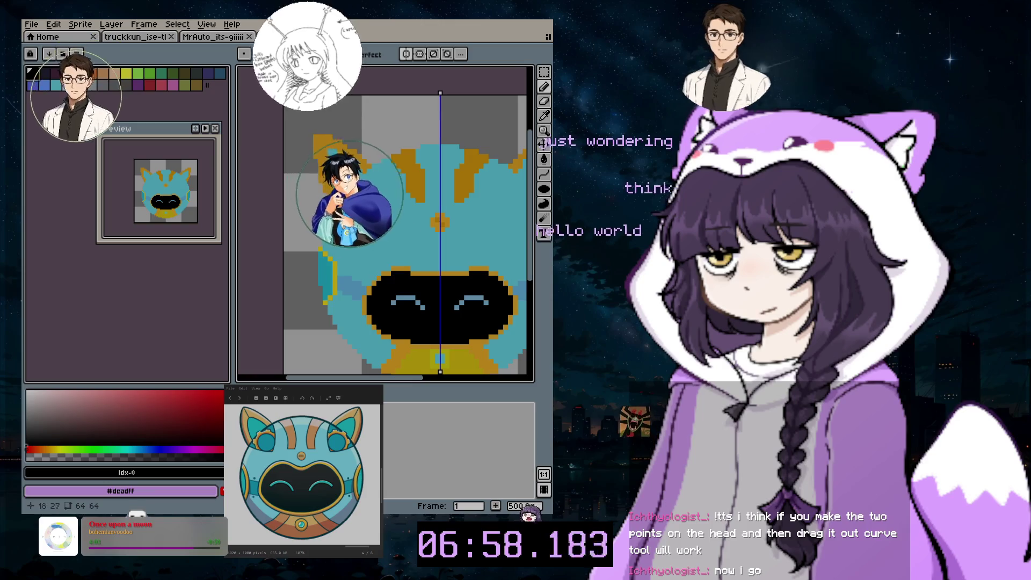
- Try a black ellipse outline around the head, then open the Frame menu
{"action": "scroll", "coordinate": [428, 365], "scroll_direction": "right", "scroll_amount": 3}
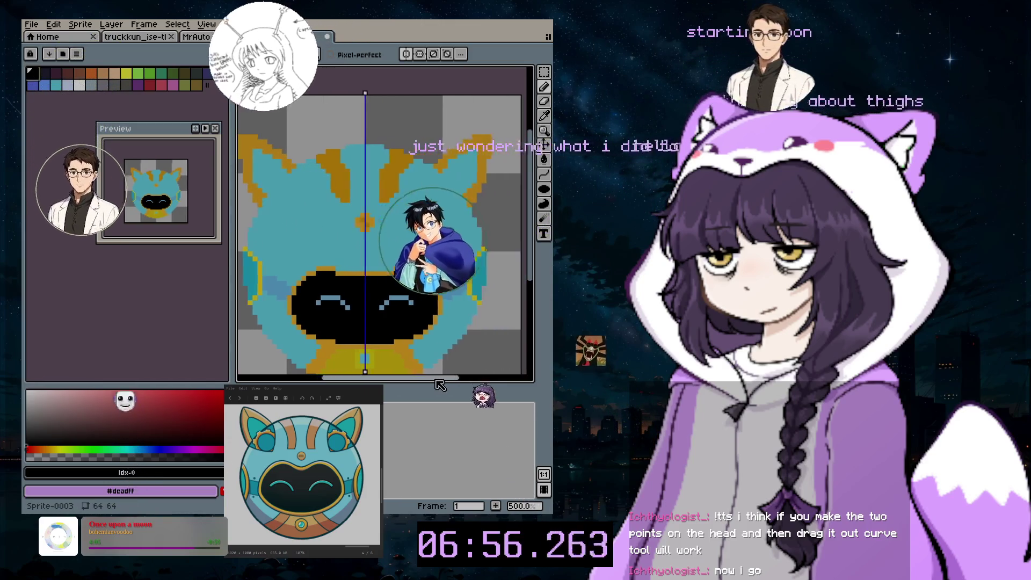
{"action": "scroll", "coordinate": [429, 323], "scroll_direction": "down", "scroll_amount": 2}
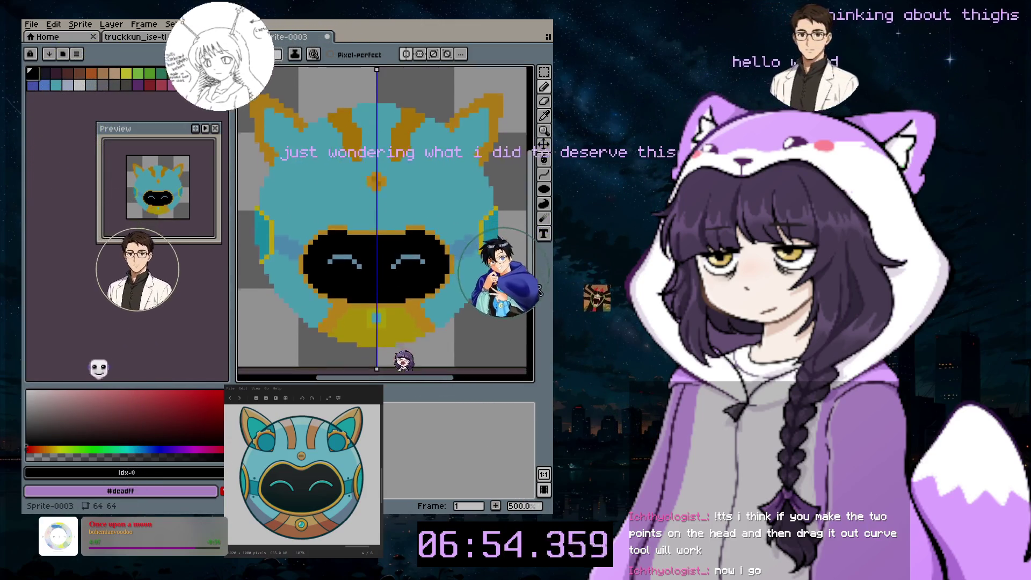
{"action": "left_click", "coordinate": [543, 189]}
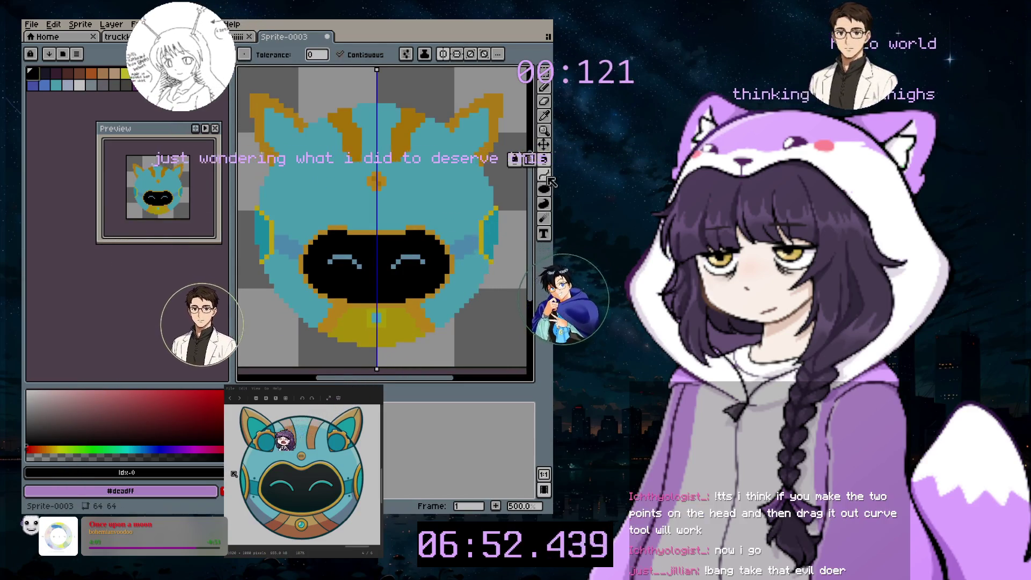
{"action": "left_click_drag", "start_coordinate": [241, 116], "coordinate": [520, 337]}
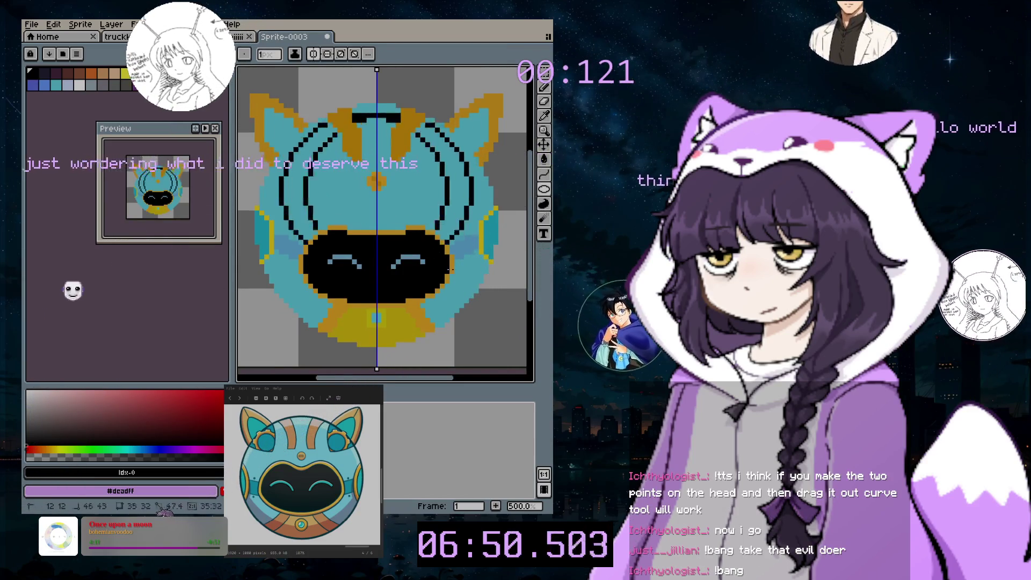
{"action": "left_click_drag", "start_coordinate": [461, 284], "coordinate": [433, 217]}
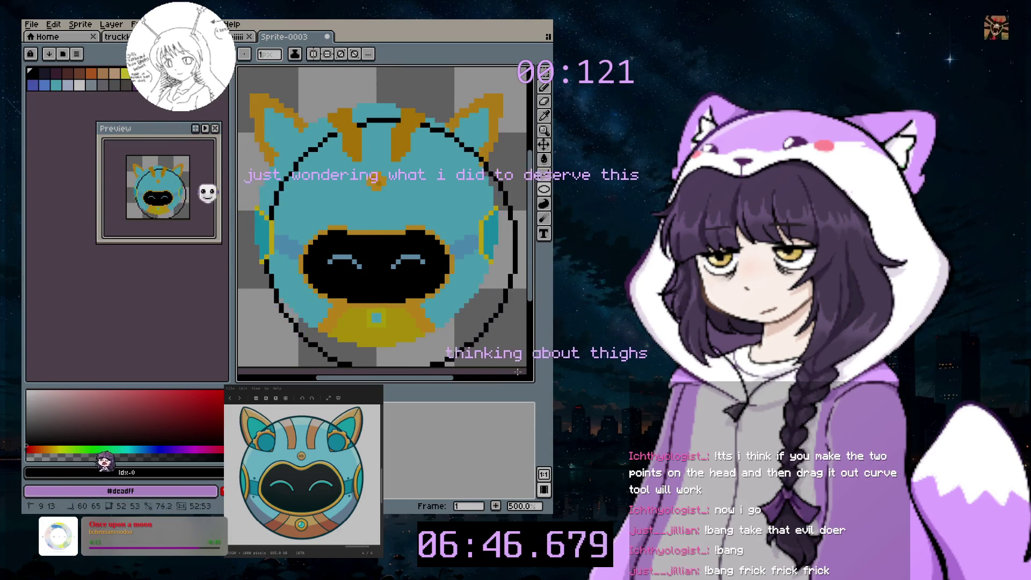
{"action": "left_click_drag", "start_coordinate": [497, 349], "coordinate": [496, 349]}
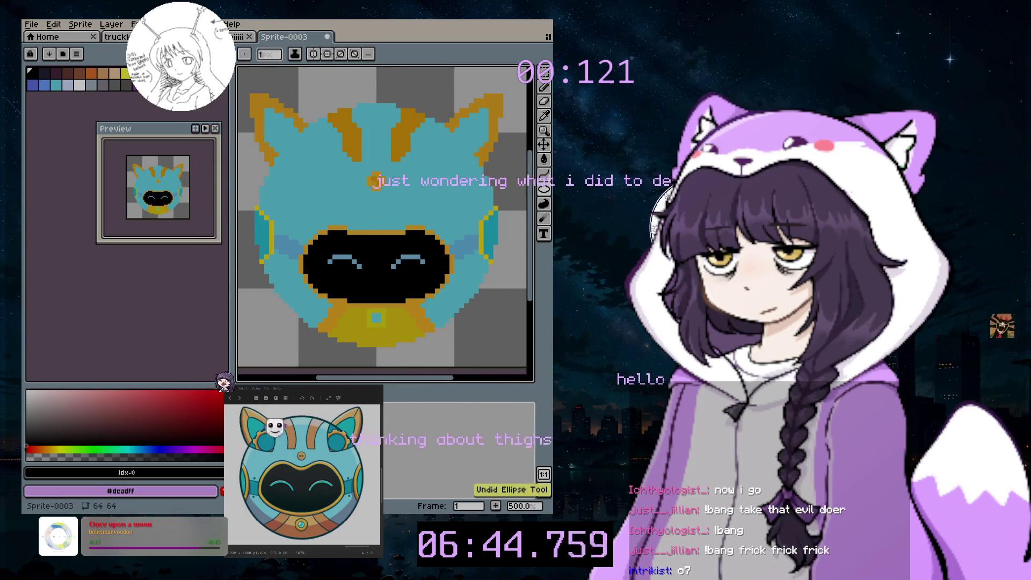
{"action": "left_click", "coordinate": [144, 24]}
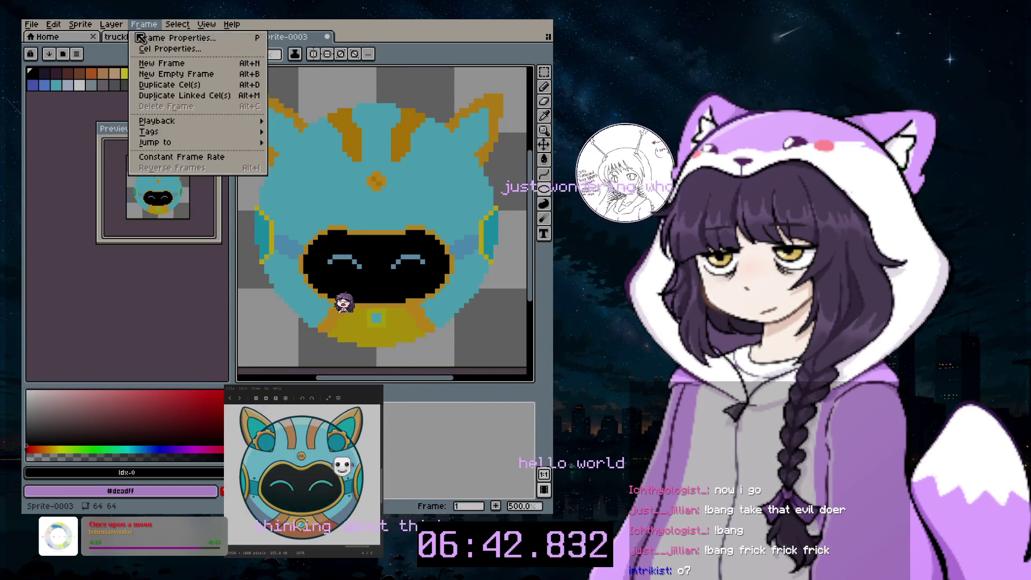
- Add a new empty layer and try ellipse outlines around the face, undoing the misplaced ones
{"action": "mouse_move", "coordinate": [127, 84]}
{"action": "left_click", "coordinate": [226, 85]}
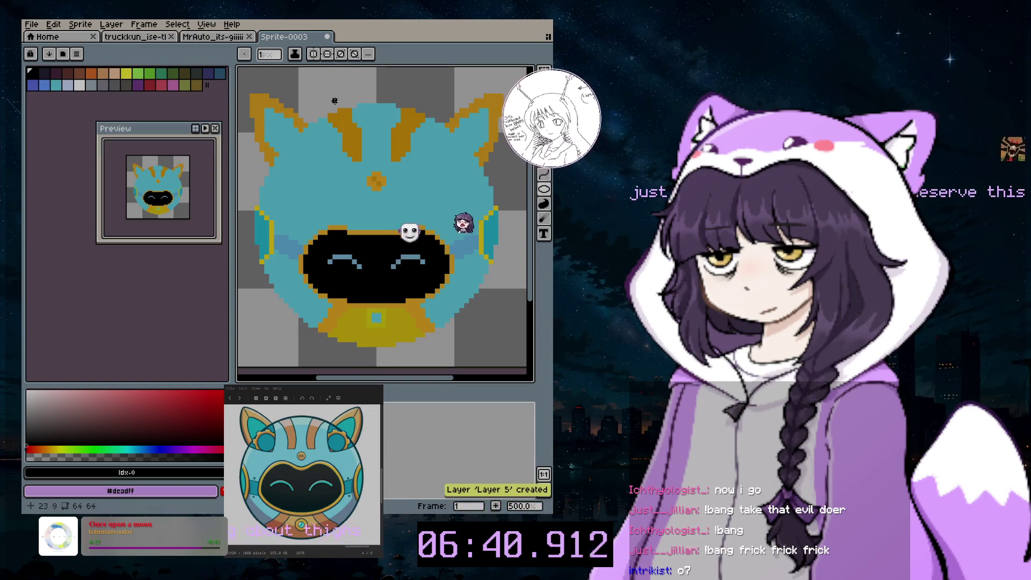
{"action": "left_click_drag", "start_coordinate": [252, 106], "coordinate": [501, 346]}
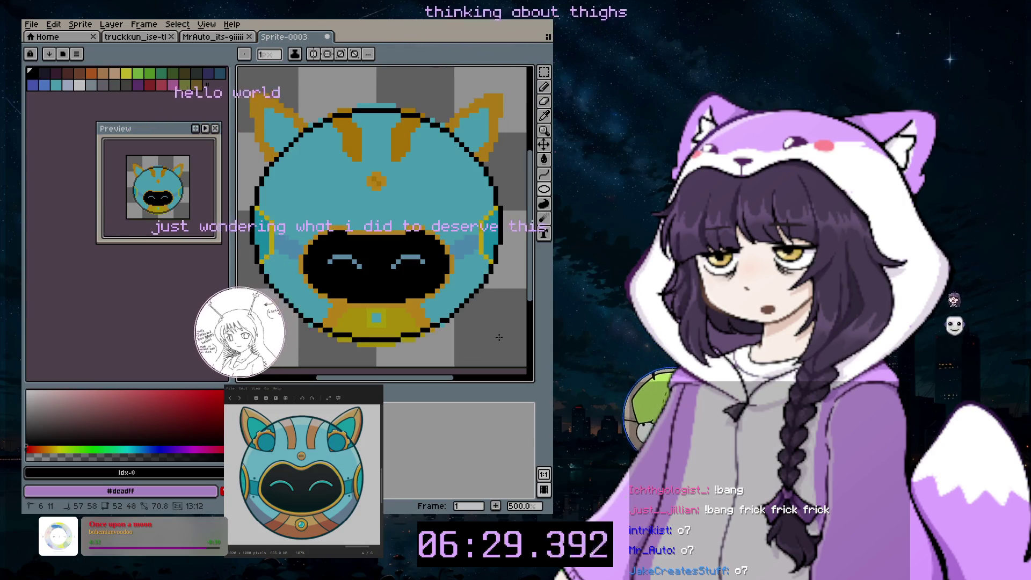
{"action": "key", "text": "ctrl+z"}
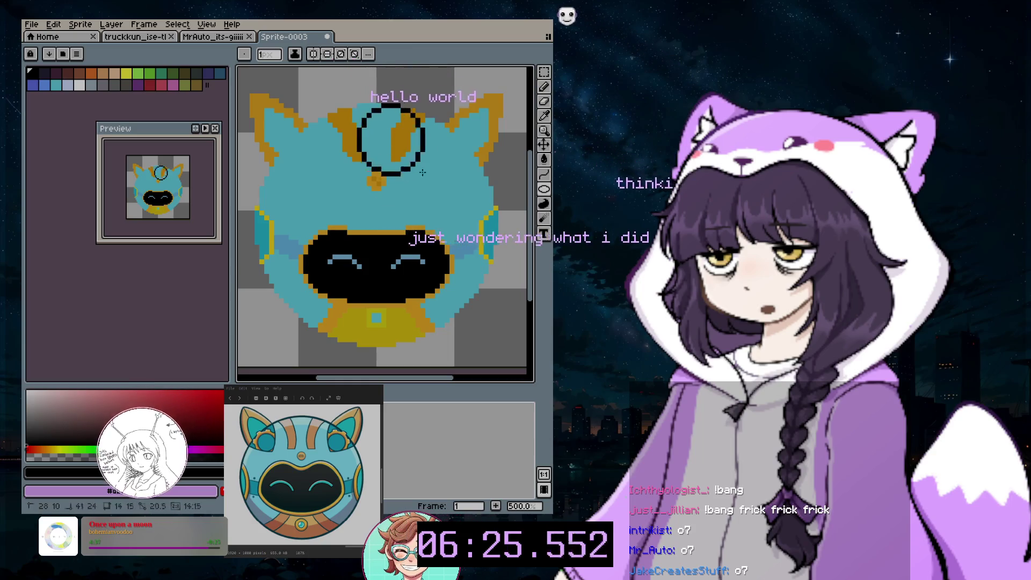
{"action": "key", "text": "ctrl+z"}
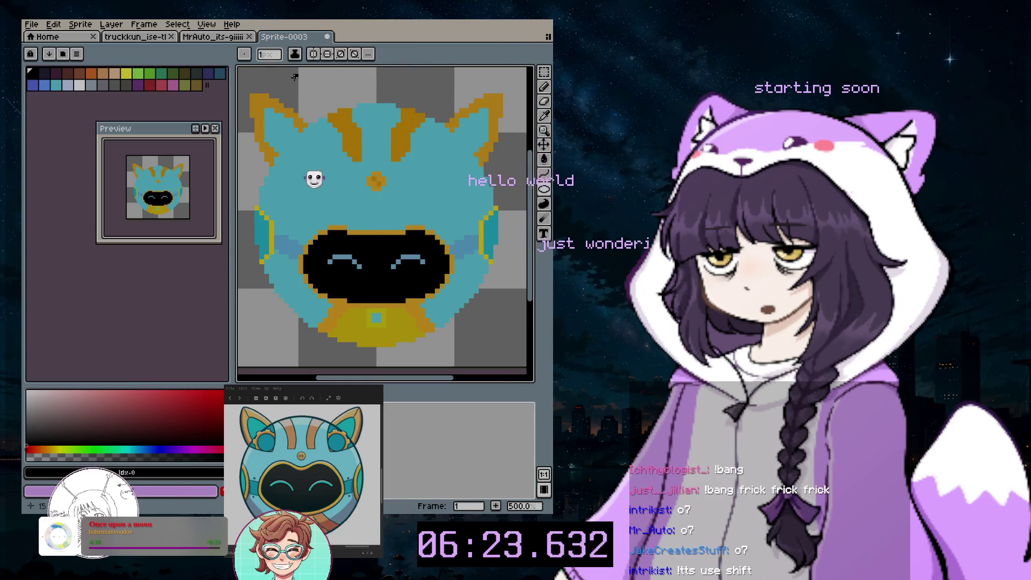
{"action": "left_click_drag", "start_coordinate": [315, 114], "coordinate": [495, 322]}
{"action": "key", "text": "ctrl+z"}
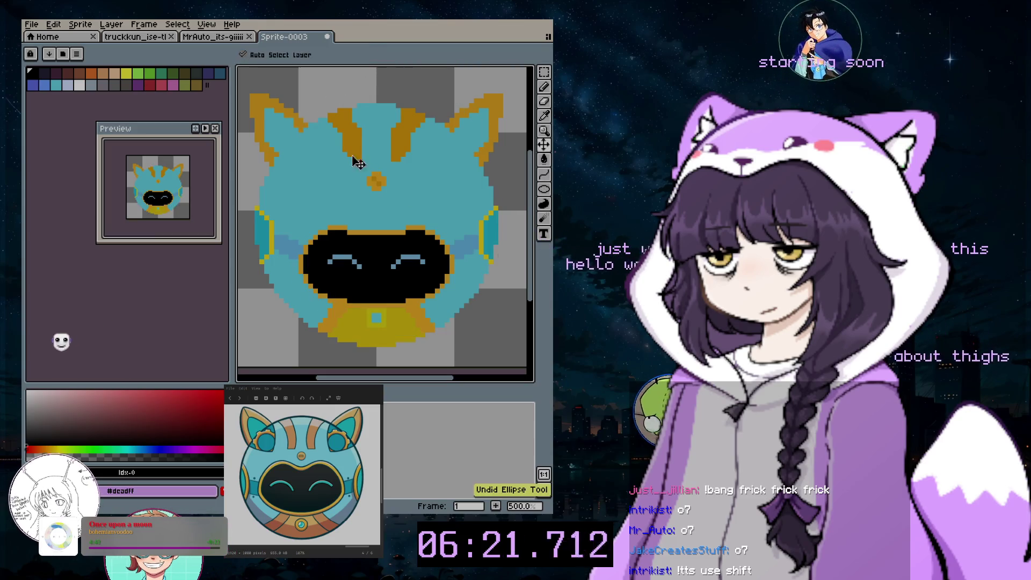
{"action": "left_click_drag", "start_coordinate": [290, 94], "coordinate": [450, 303]}
{"action": "key", "text": "ctrl+z"}
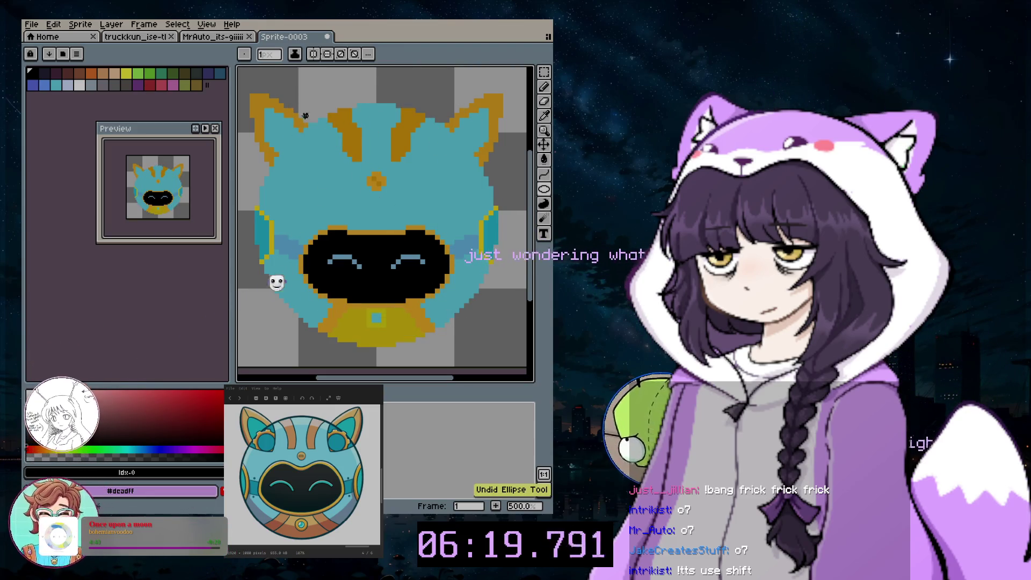
- Draw a large black circle, about 50x50, around the whole head after undoing smaller attempts
{"action": "left_click_drag", "start_coordinate": [285, 86], "coordinate": [408, 212]}
{"action": "scroll", "coordinate": [414, 320], "scroll_direction": "right", "scroll_amount": 2}
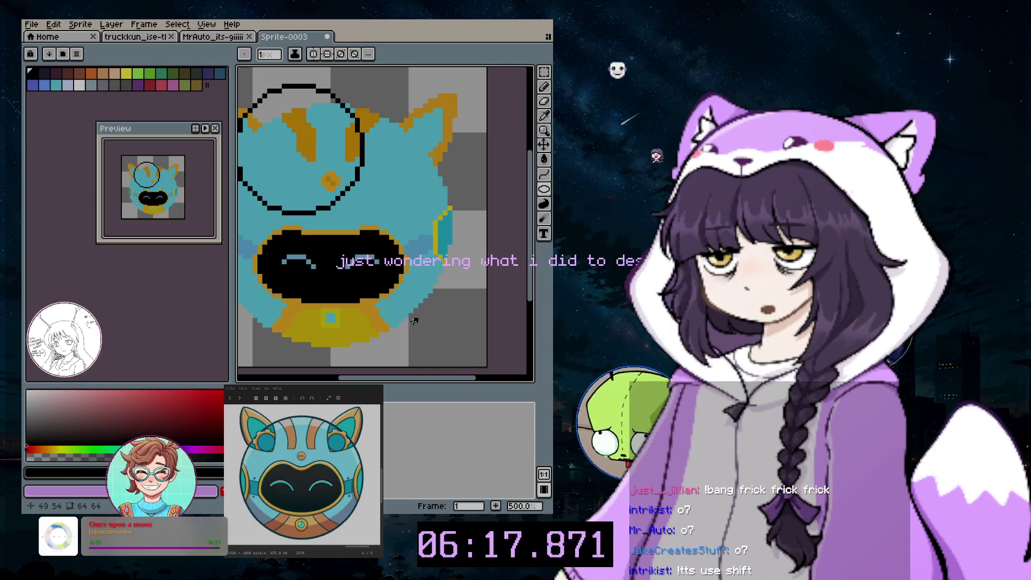
{"action": "key", "text": "ctrl+z"}
{"action": "scroll", "coordinate": [392, 268], "scroll_direction": "left", "scroll_amount": 2}
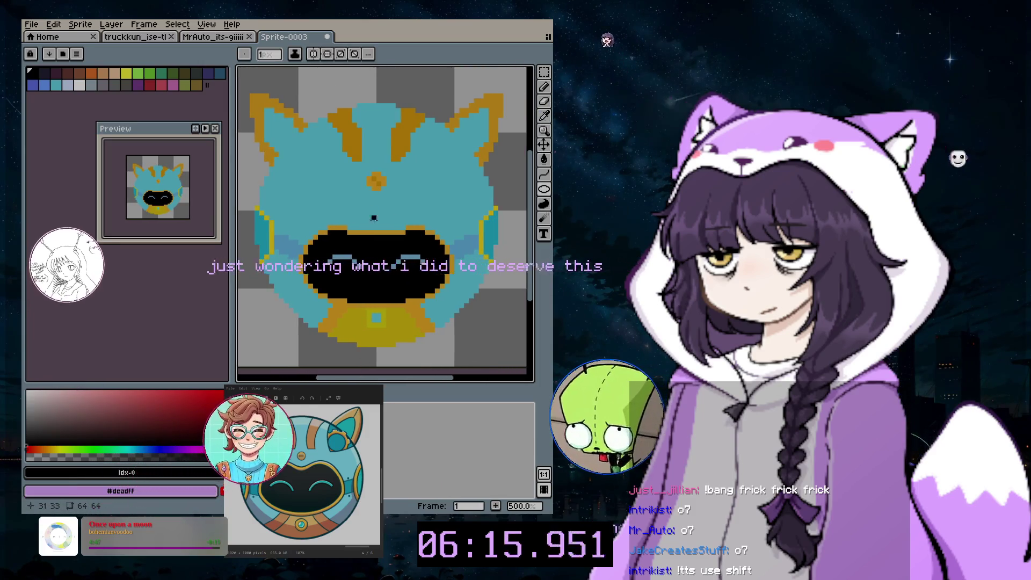
{"action": "left_click_drag", "start_coordinate": [379, 222], "coordinate": [295, 139]}
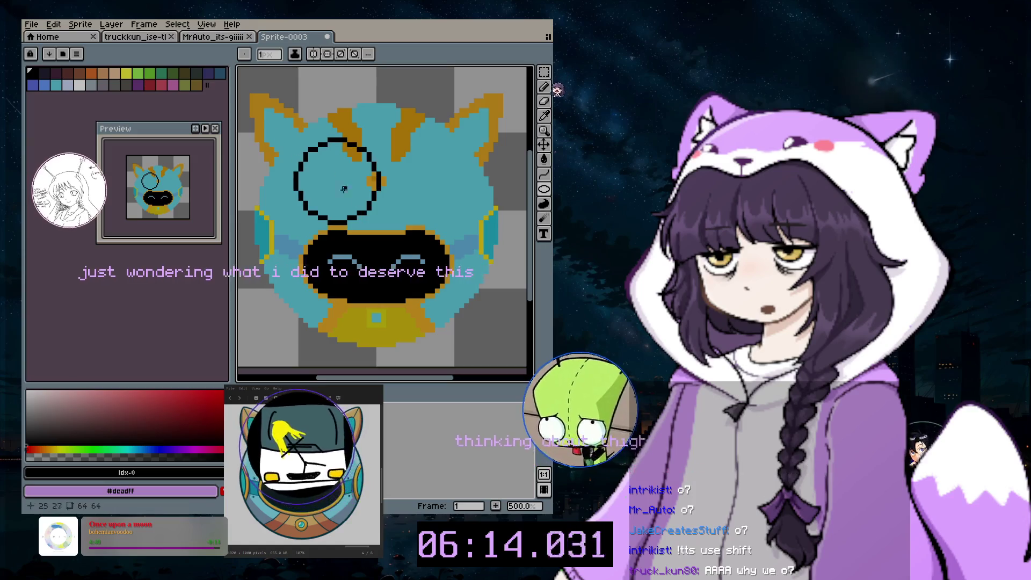
{"action": "key", "text": "ctrl+z"}
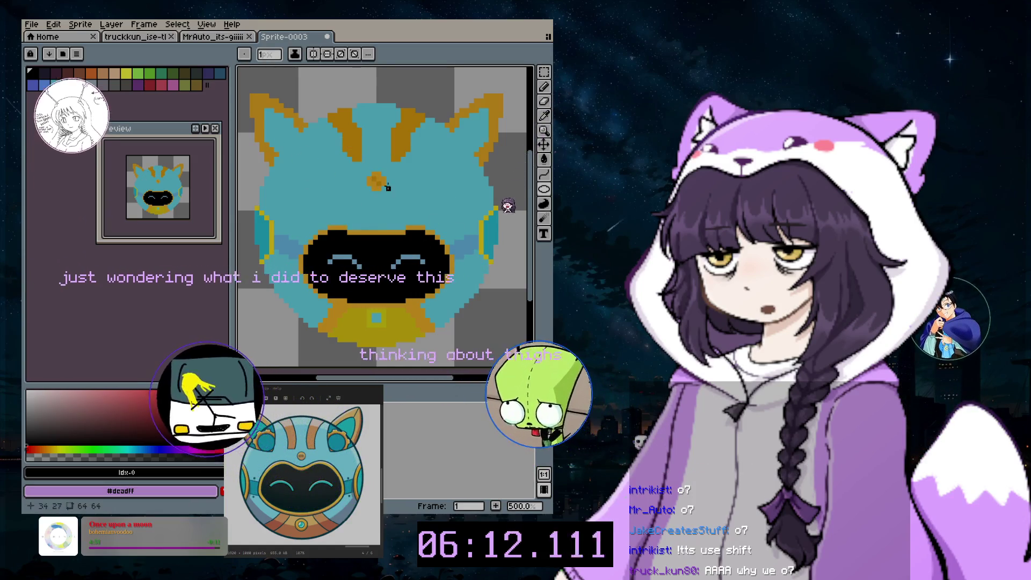
{"action": "left_click_drag", "start_coordinate": [257, 110], "coordinate": [496, 344]}
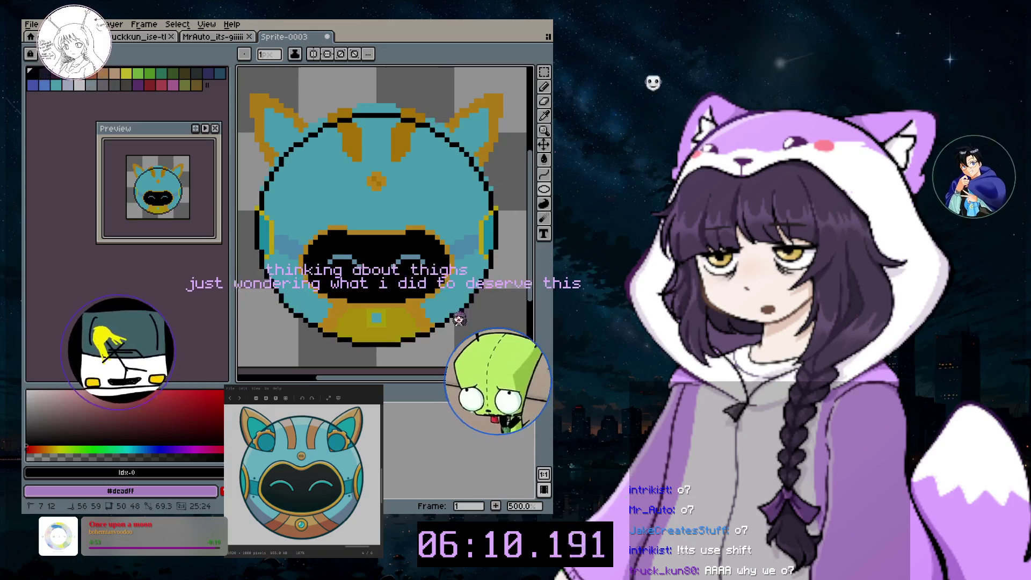
{"action": "left_click_drag", "start_coordinate": [514, 350], "coordinate": [525, 361]}
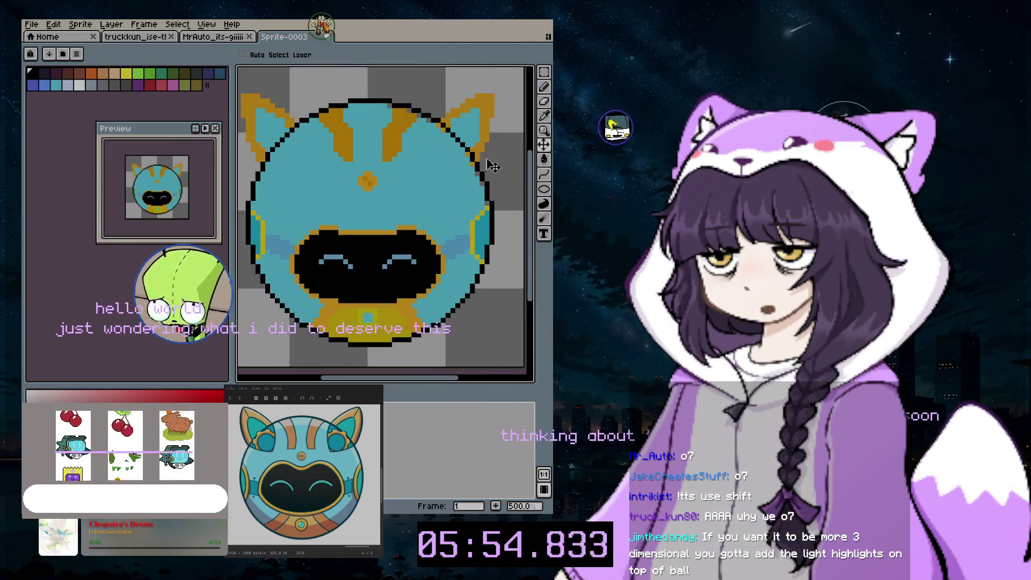
- Redraw the black circle outline around the head with the Ellipse tool and shift it up-left to fit
{"action": "key", "text": "ctrl+z"}
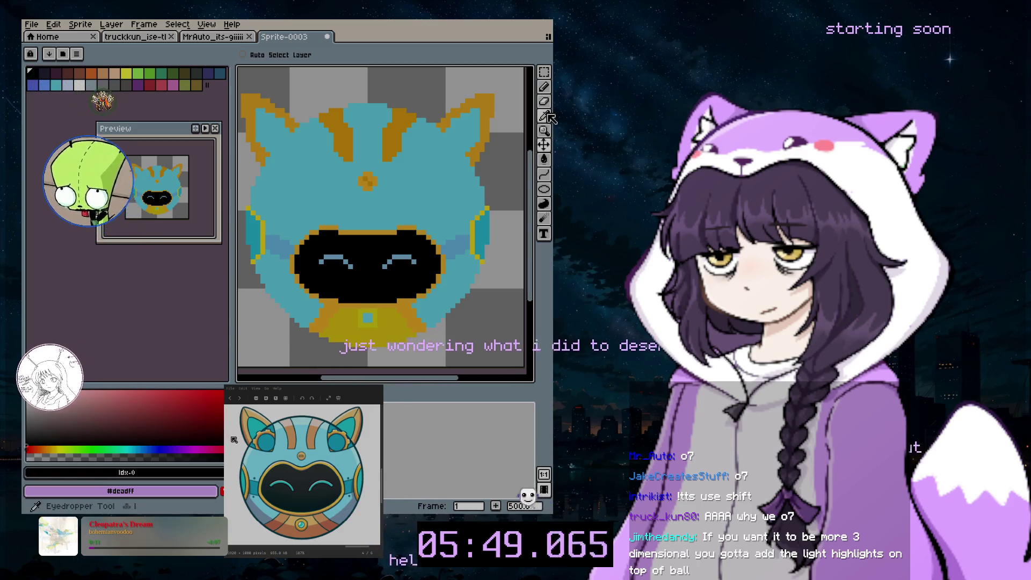
{"action": "left_click", "coordinate": [545, 159]}
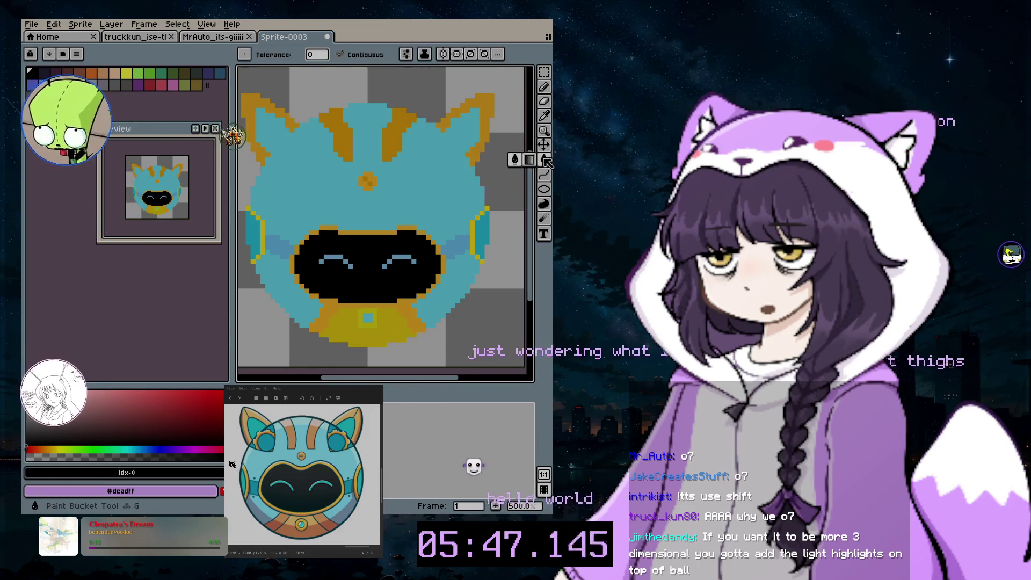
{"action": "left_click", "coordinate": [544, 189]}
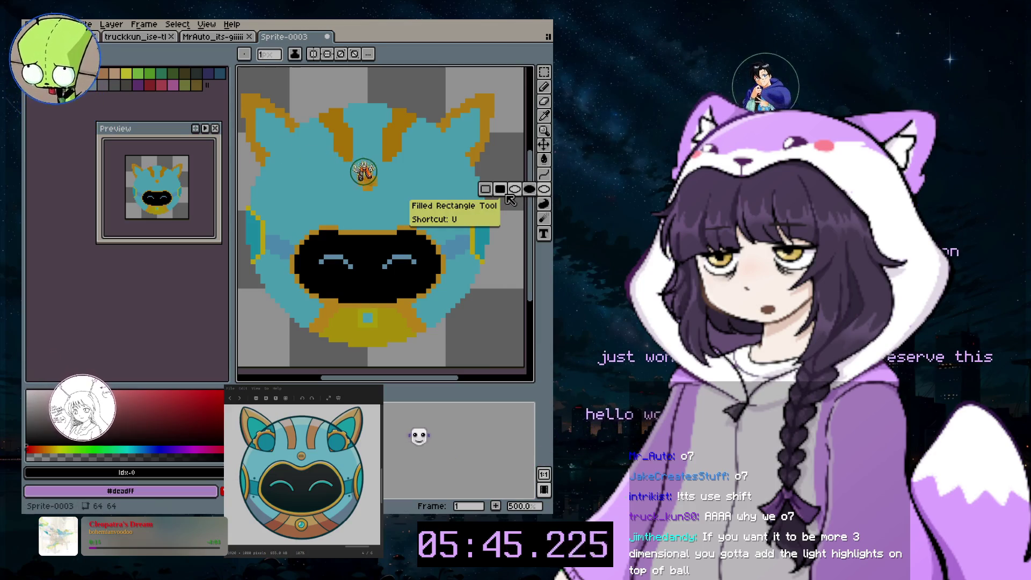
{"action": "left_click_drag", "start_coordinate": [278, 119], "coordinate": [514, 357]}
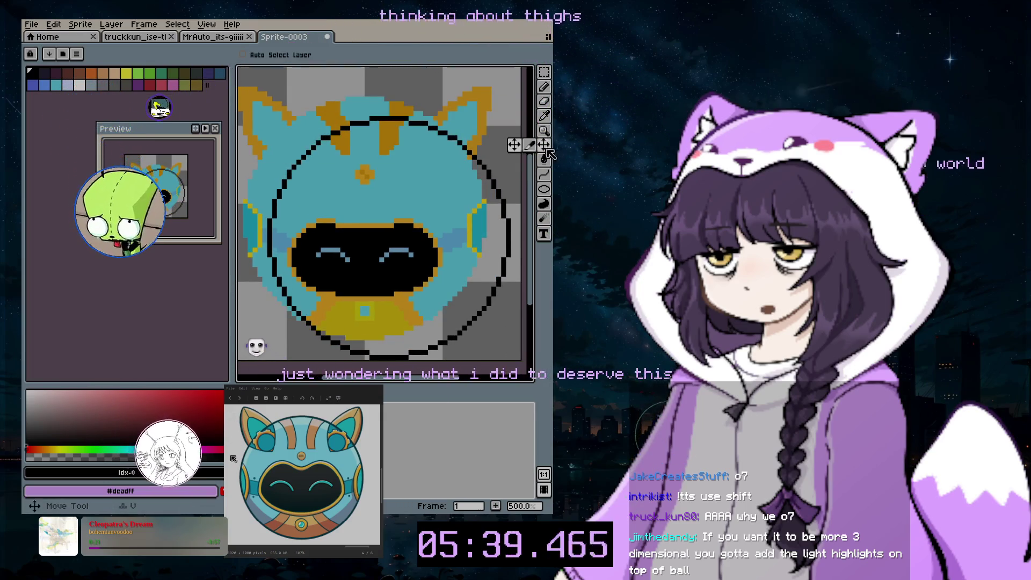
{"action": "left_click_drag", "start_coordinate": [481, 205], "coordinate": [456, 185]}
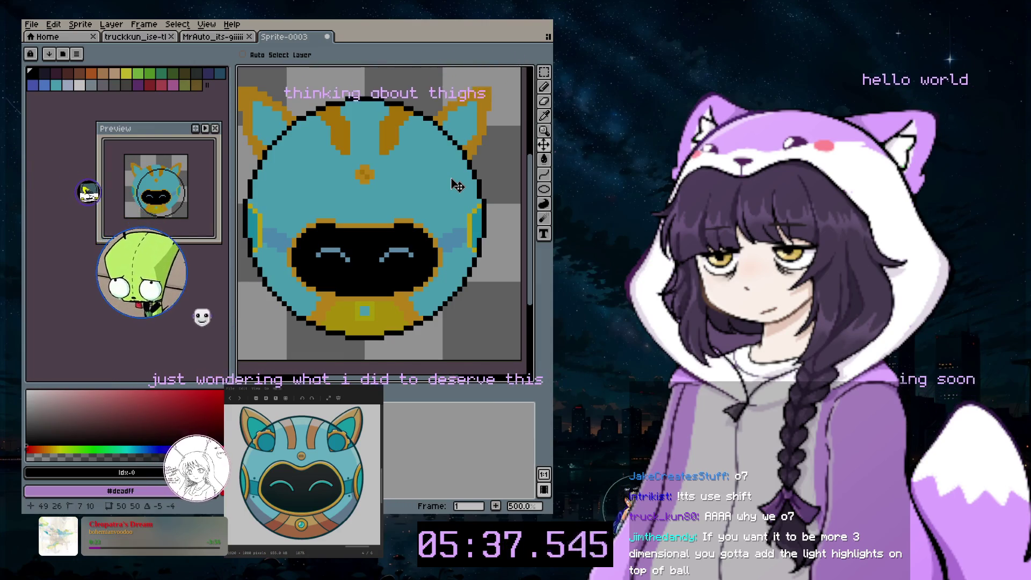
{"action": "left_click", "coordinate": [544, 89]}
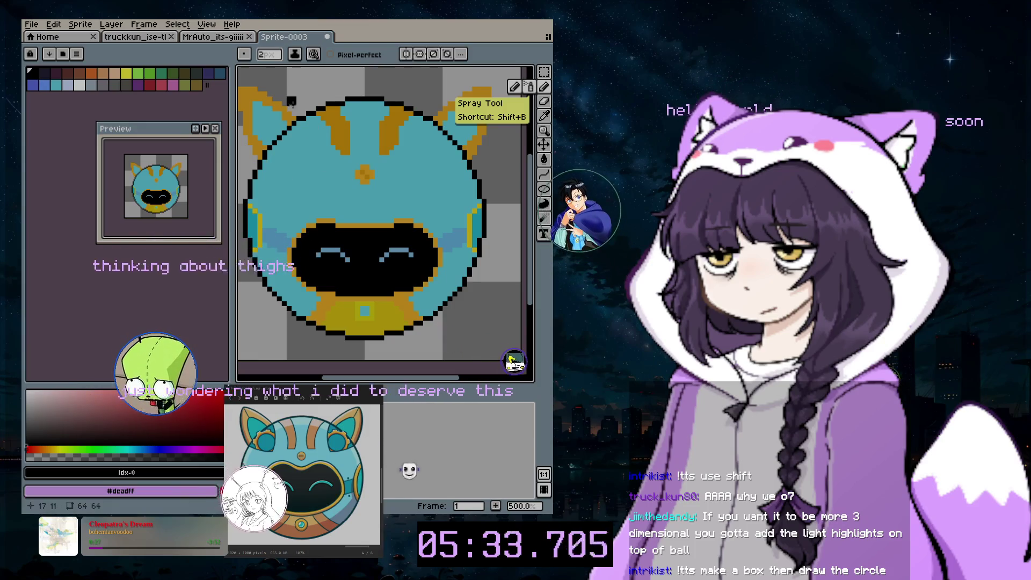
- With a 1px pencil, trace black lines along the ear edges, undoing one bad stroke
{"action": "key", "text": "minus"}
{"action": "scroll", "coordinate": [317, 159], "scroll_direction": "left", "scroll_amount": 3}
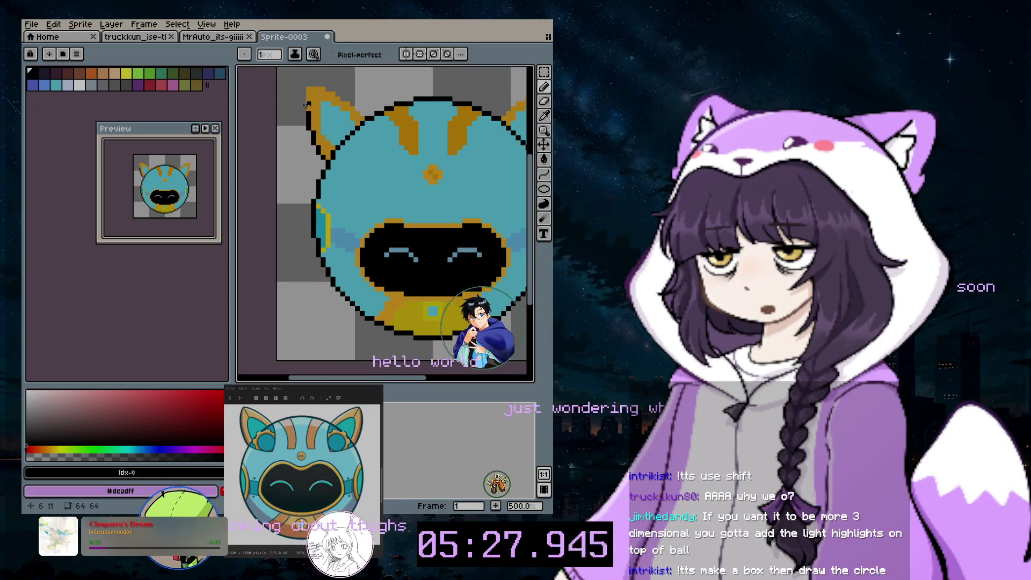
{"action": "left_click_drag", "start_coordinate": [304, 107], "coordinate": [303, 86]}
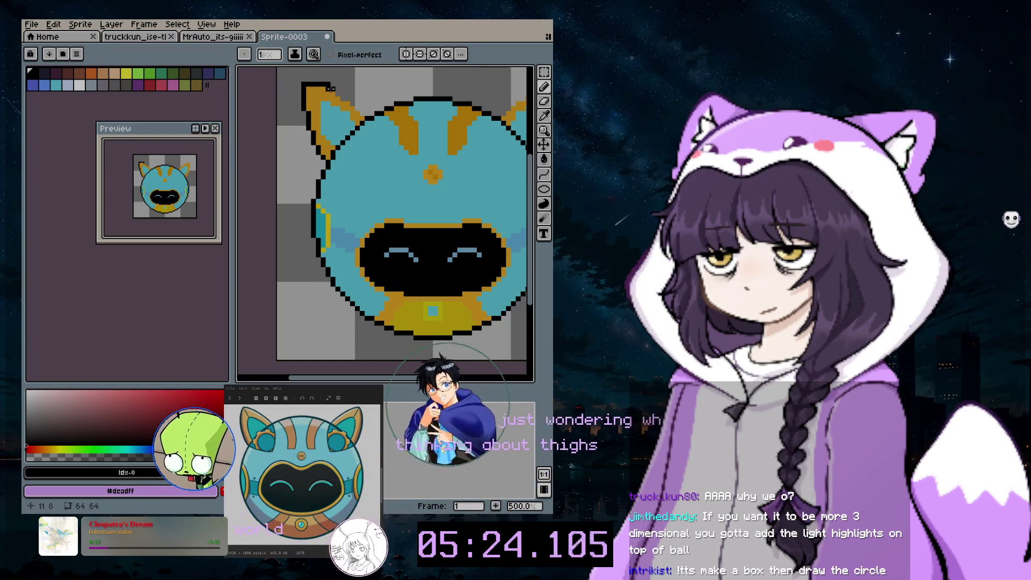
{"action": "left_click_drag", "start_coordinate": [336, 94], "coordinate": [357, 103]}
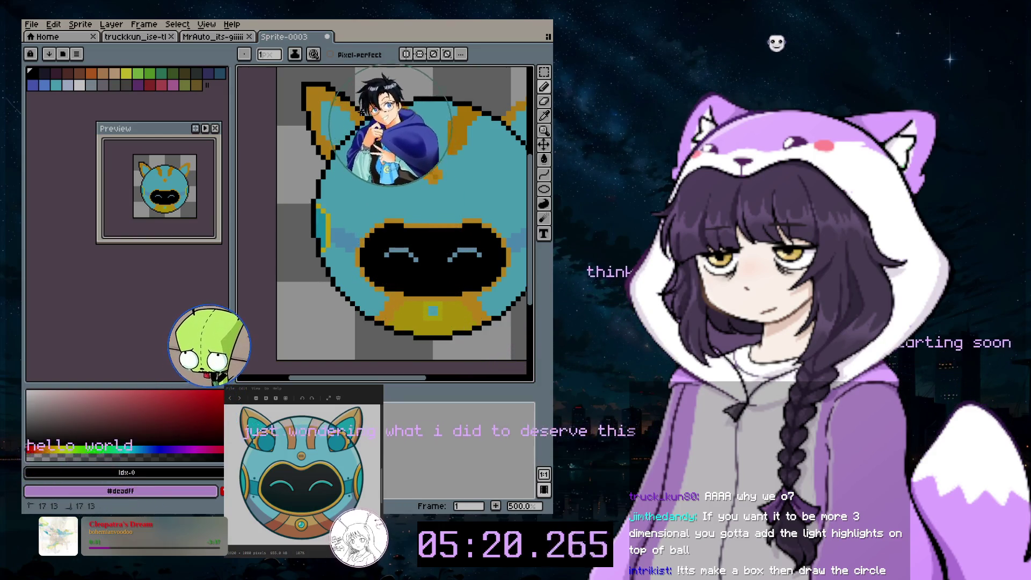
{"action": "scroll", "coordinate": [398, 279], "scroll_direction": "right", "scroll_amount": 2}
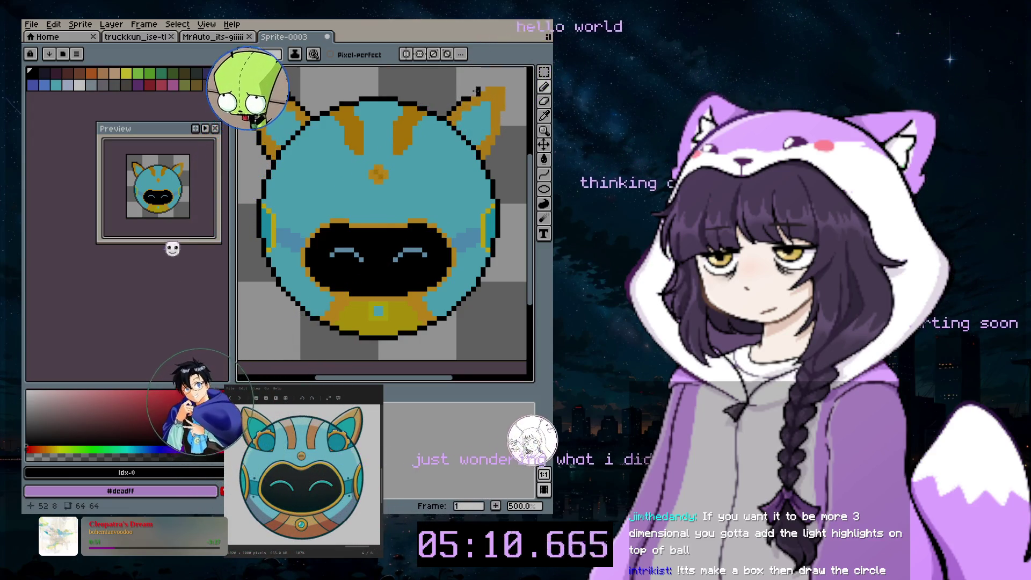
{"action": "key", "text": "ctrl+z"}
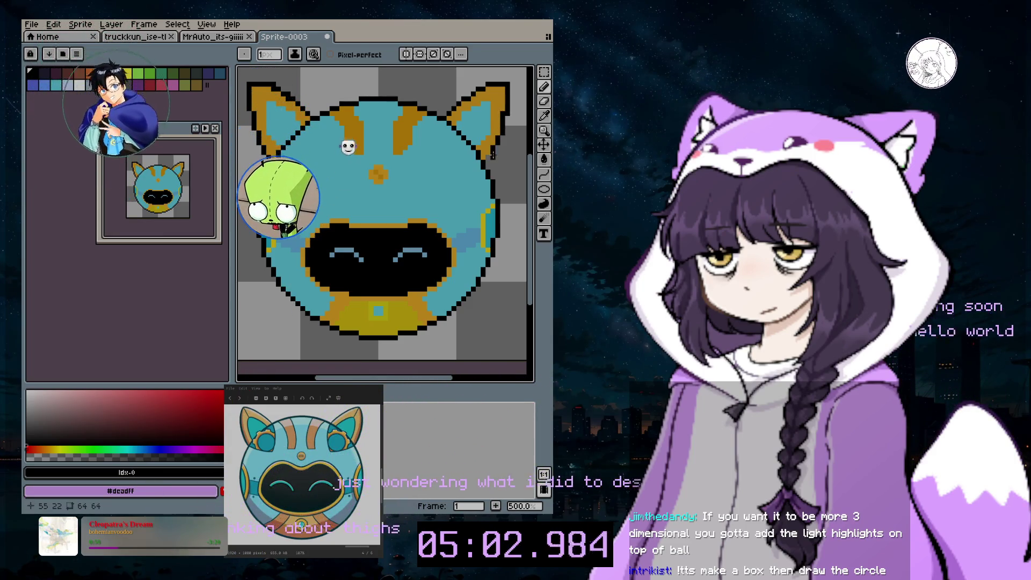
{"action": "scroll", "coordinate": [464, 244], "scroll_direction": "down", "scroll_amount": 1}
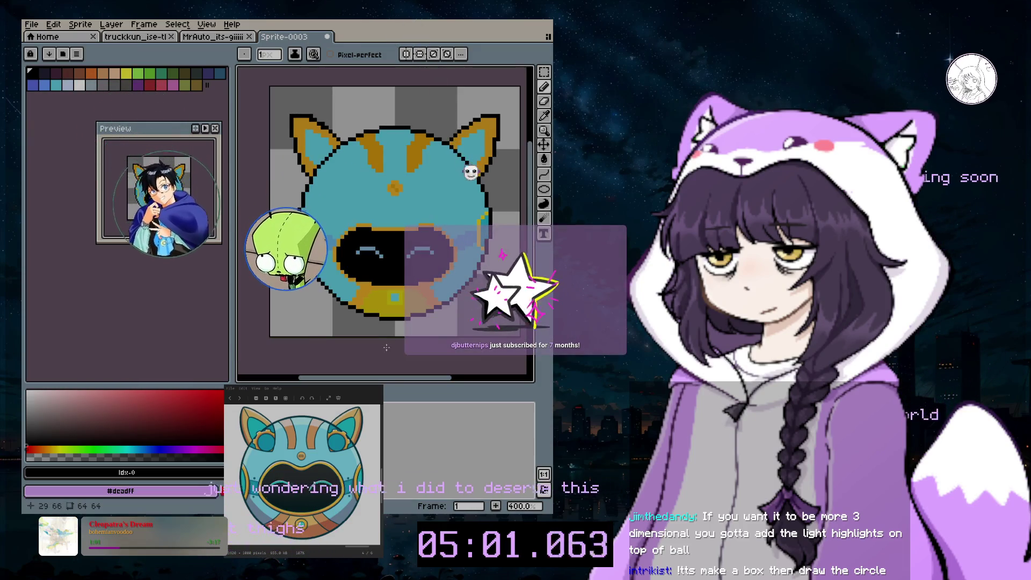
{"action": "scroll", "coordinate": [384, 378], "scroll_direction": "left", "scroll_amount": 1}
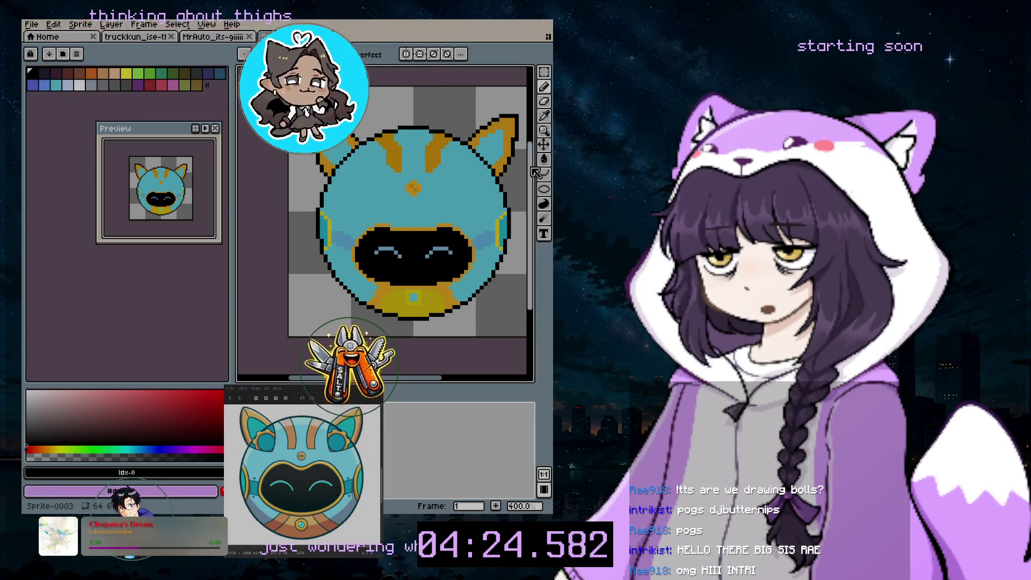
- Pick a blue palette colour for the pencil and set the brush to 6 pixels
{"action": "left_click", "coordinate": [544, 86]}
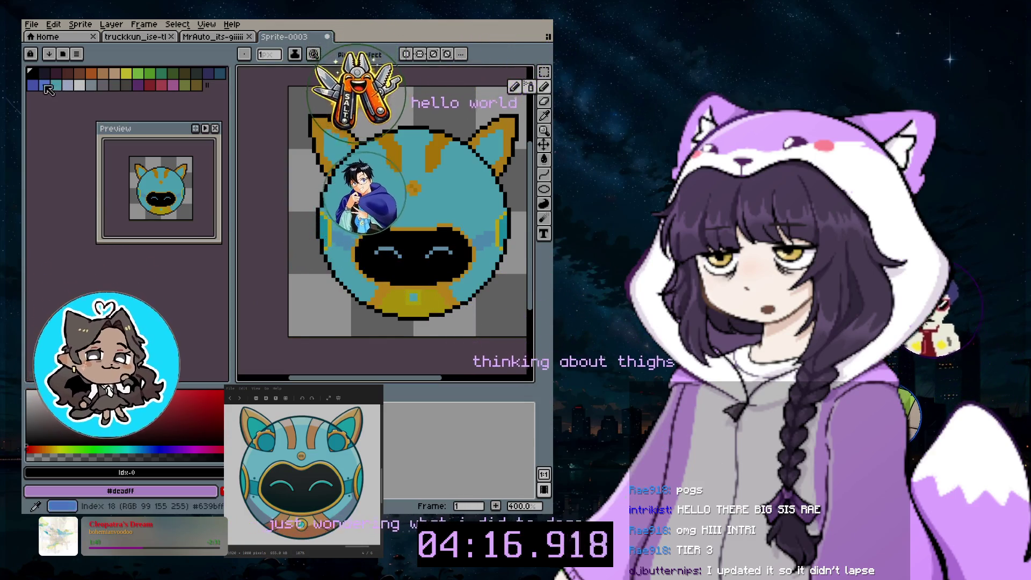
{"action": "left_click", "coordinate": [46, 87]}
{"action": "scroll", "coordinate": [384, 215], "scroll_direction": "left", "scroll_amount": 3}
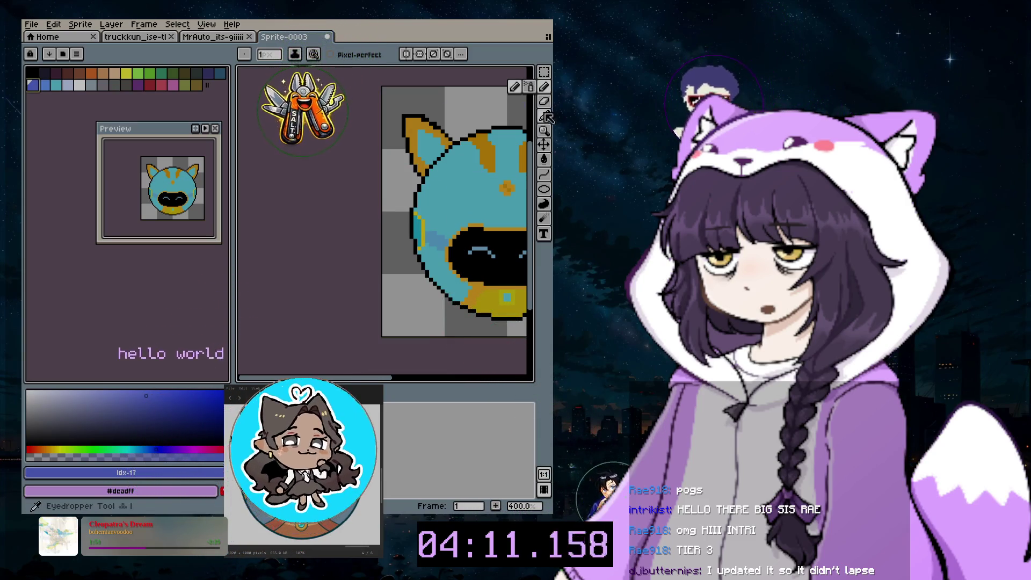
{"action": "scroll", "coordinate": [492, 172], "scroll_direction": "up", "scroll_amount": 2}
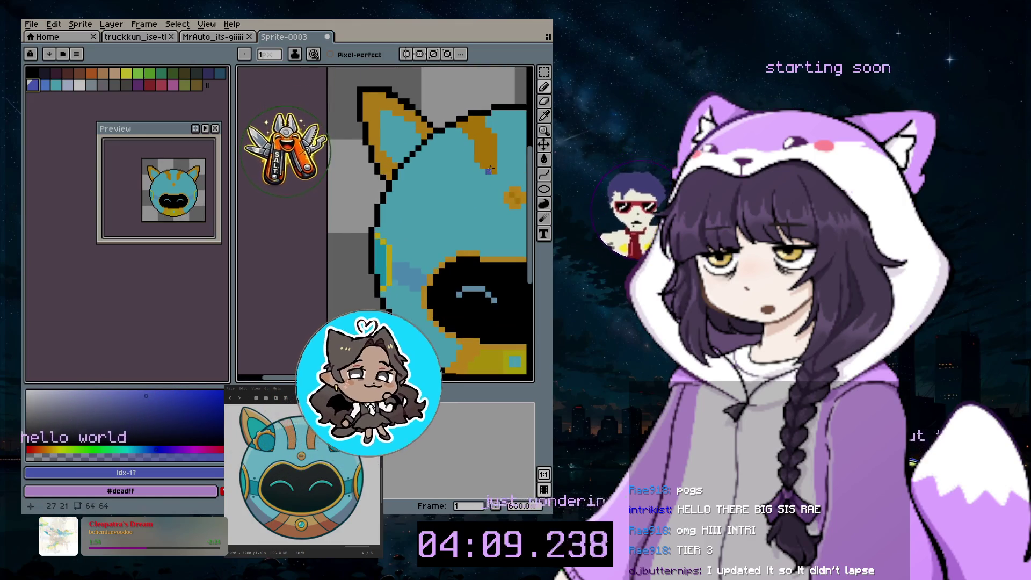
{"action": "scroll", "coordinate": [456, 215], "scroll_direction": "right", "scroll_amount": 3}
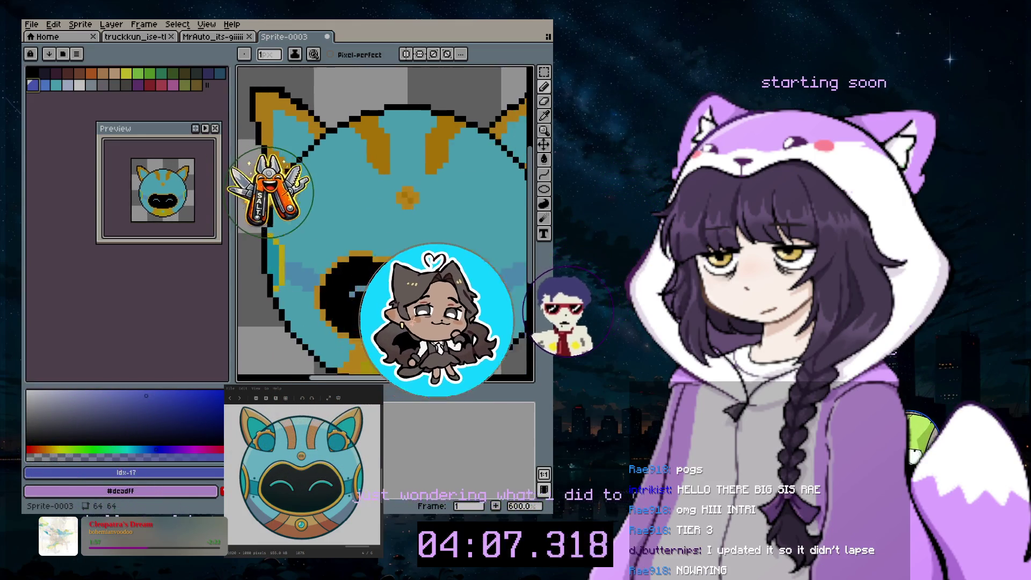
{"action": "key", "text": "plus"}
{"action": "key", "text": "plus"}
{"action": "key", "text": "plus"}
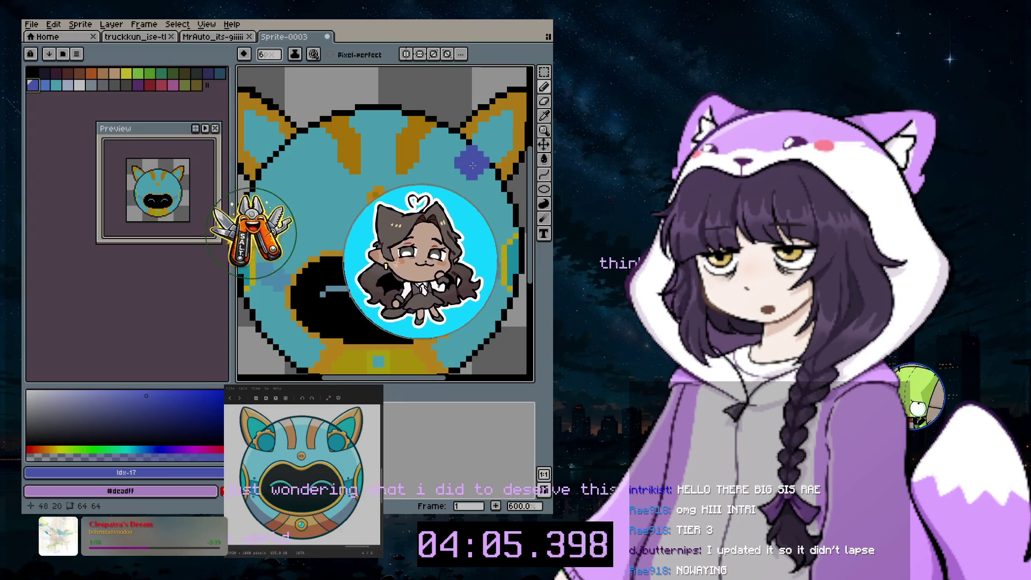
{"action": "key", "text": "minus"}
{"action": "key", "text": "minus"}
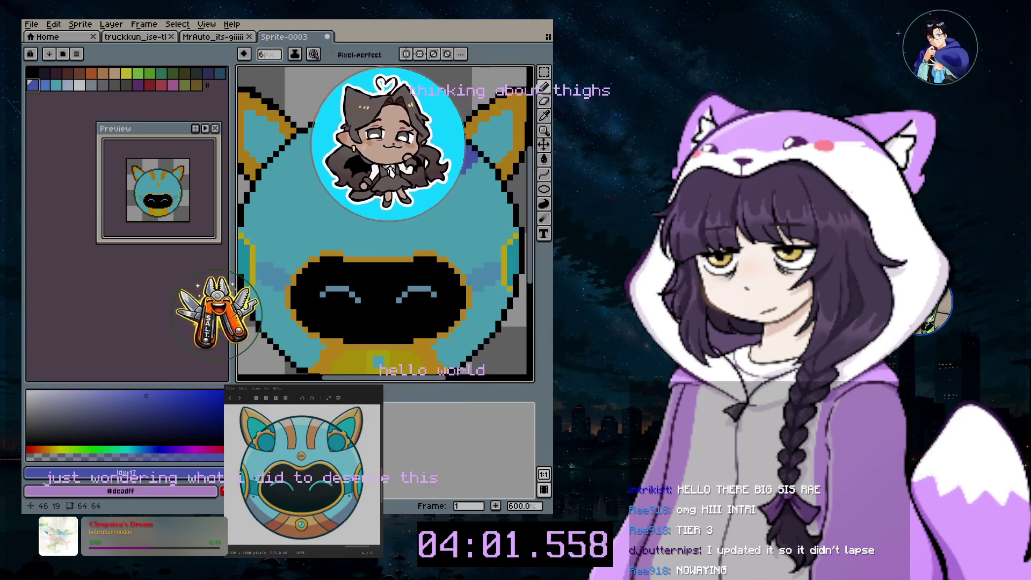
{"action": "scroll", "coordinate": [334, 225], "scroll_direction": "left", "scroll_amount": 2}
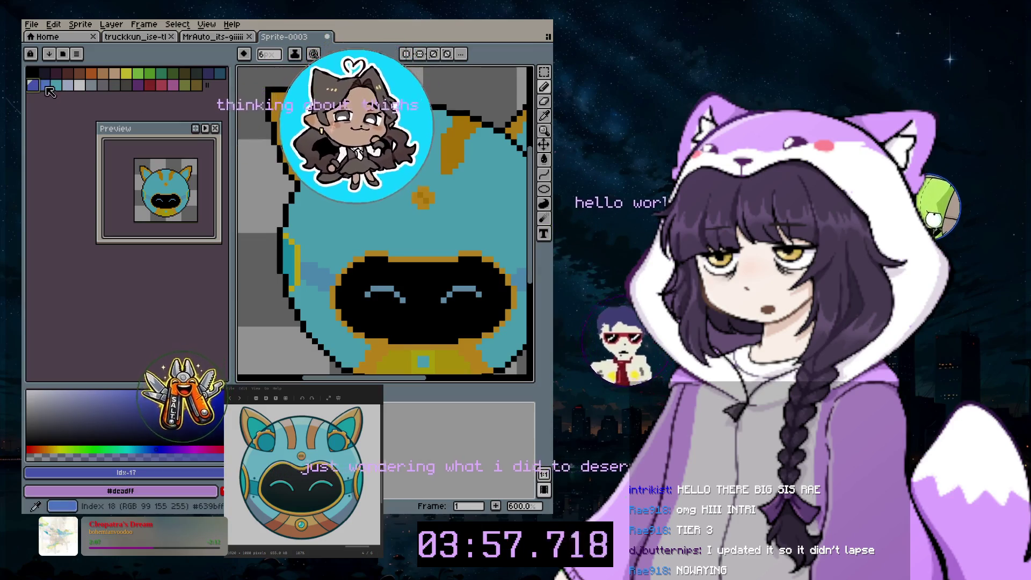
{"action": "key", "text": "bracketright"}
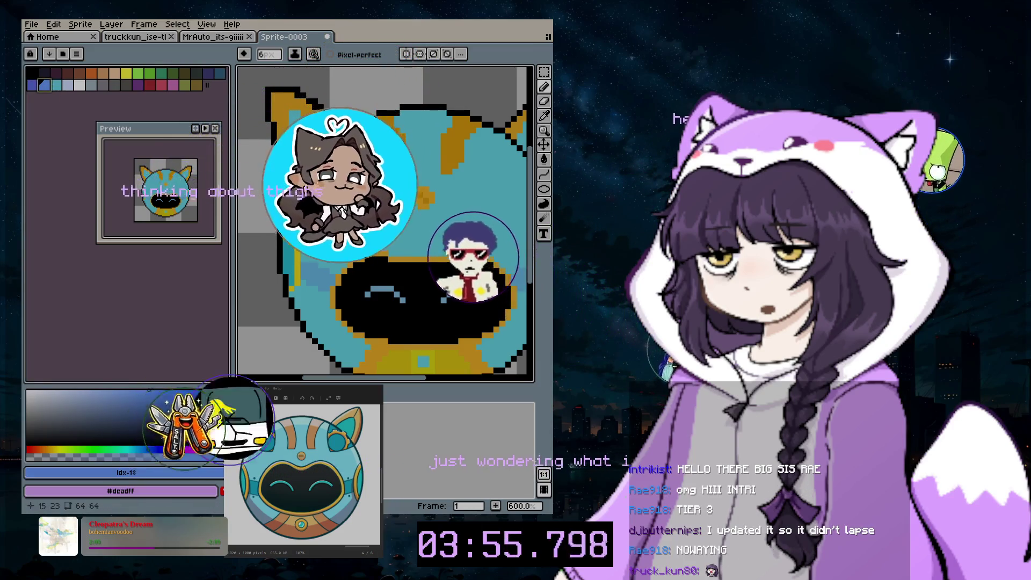
- Dab blue on the forehead and paint a diagonal stripe beside the left ear with a 4px brush
{"action": "left_click", "coordinate": [348, 153]}
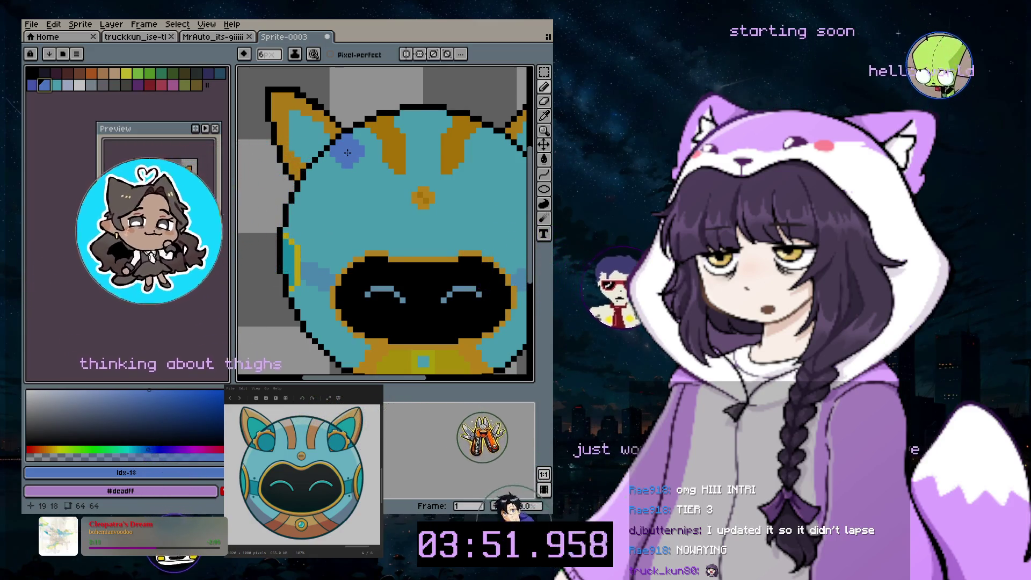
{"action": "key", "text": "minus"}
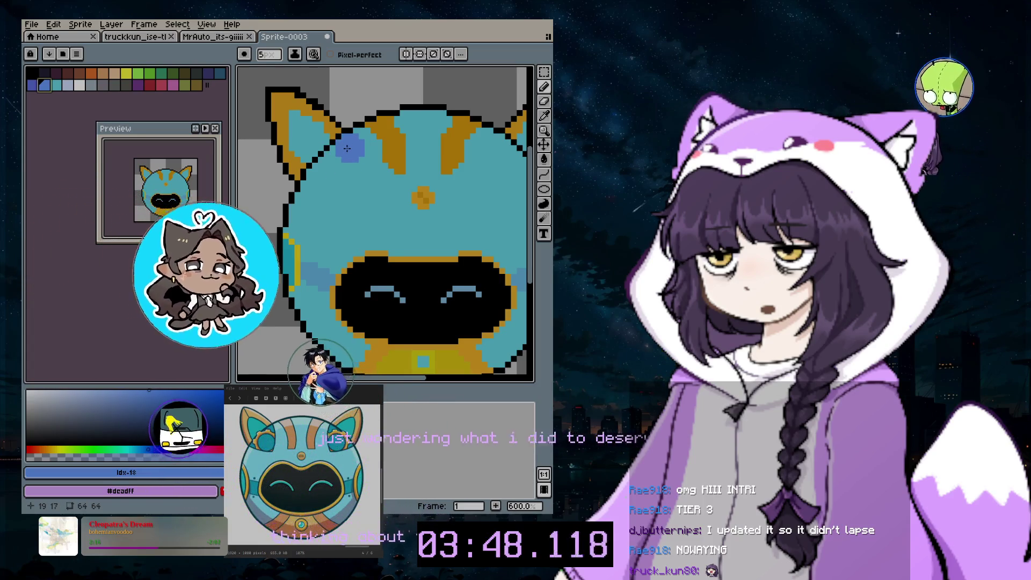
{"action": "key", "text": "minus"}
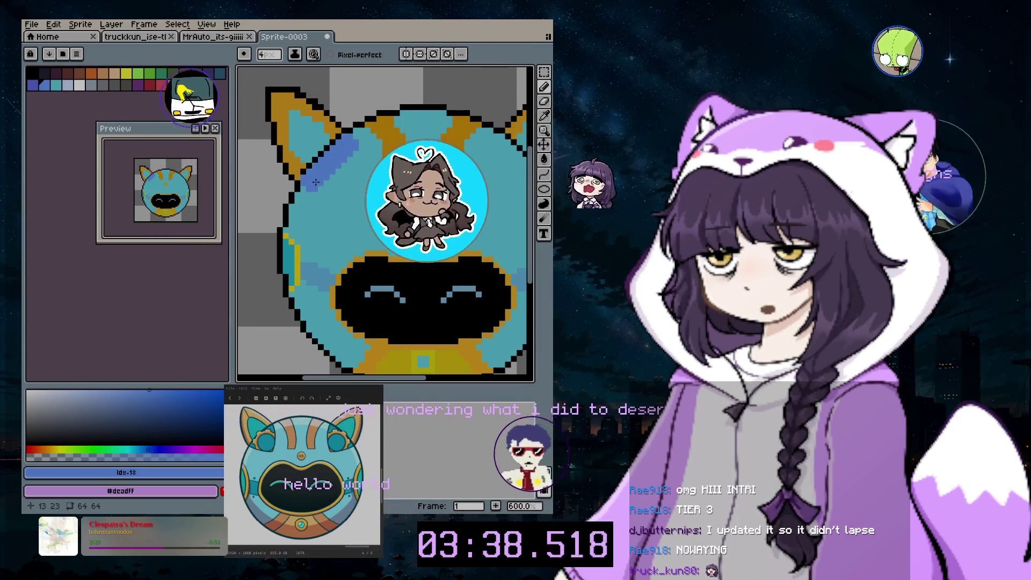
{"action": "left_click_drag", "start_coordinate": [327, 174], "coordinate": [316, 189]}
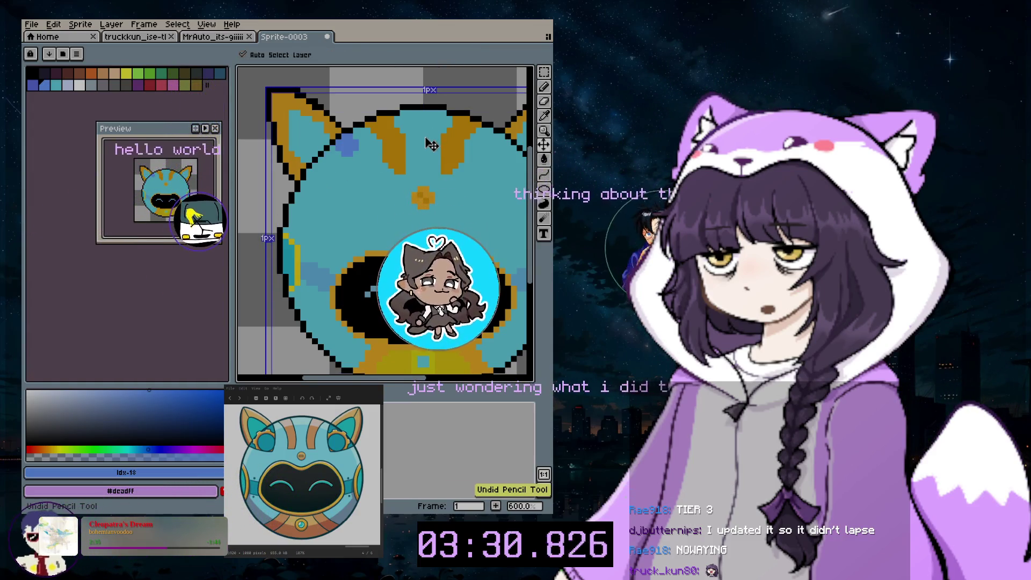
- Sample the face teal #5fcdc4 and paint over the bottom of the left orange stripe
{"action": "key", "text": "b"}
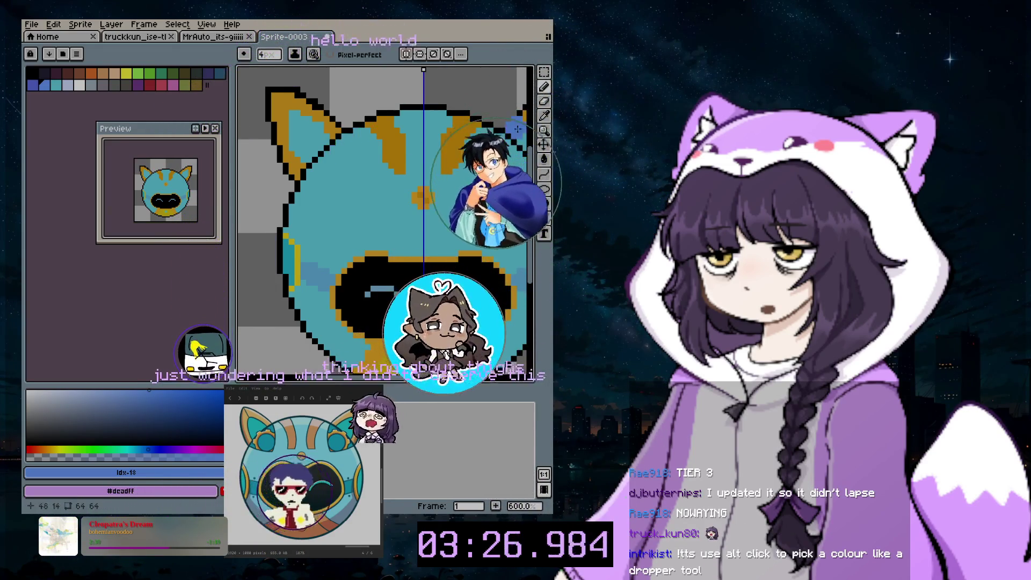
{"action": "left_click", "coordinate": [375, 154], "text": "alt"}
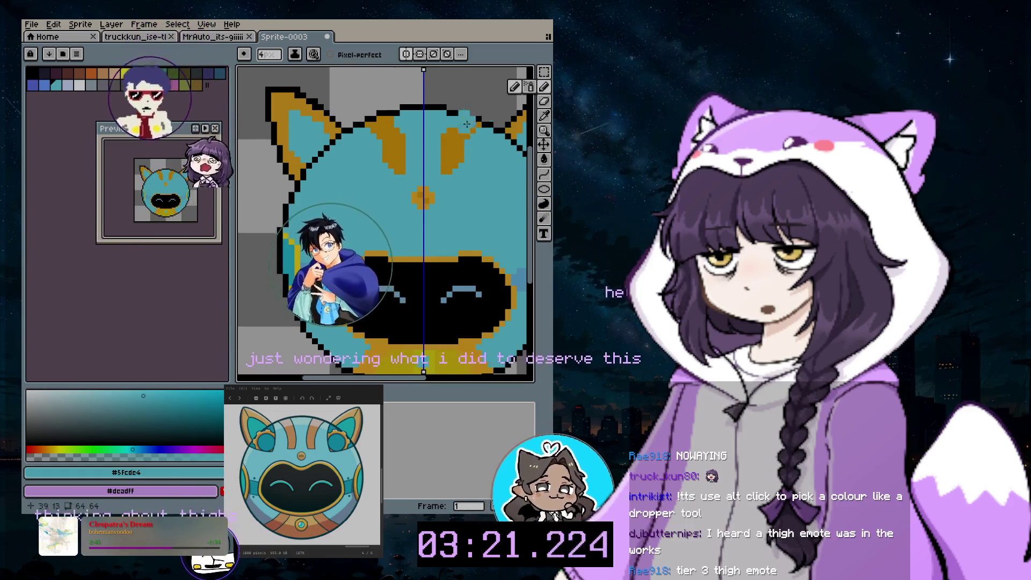
{"action": "left_click_drag", "start_coordinate": [395, 168], "coordinate": [400, 179]}
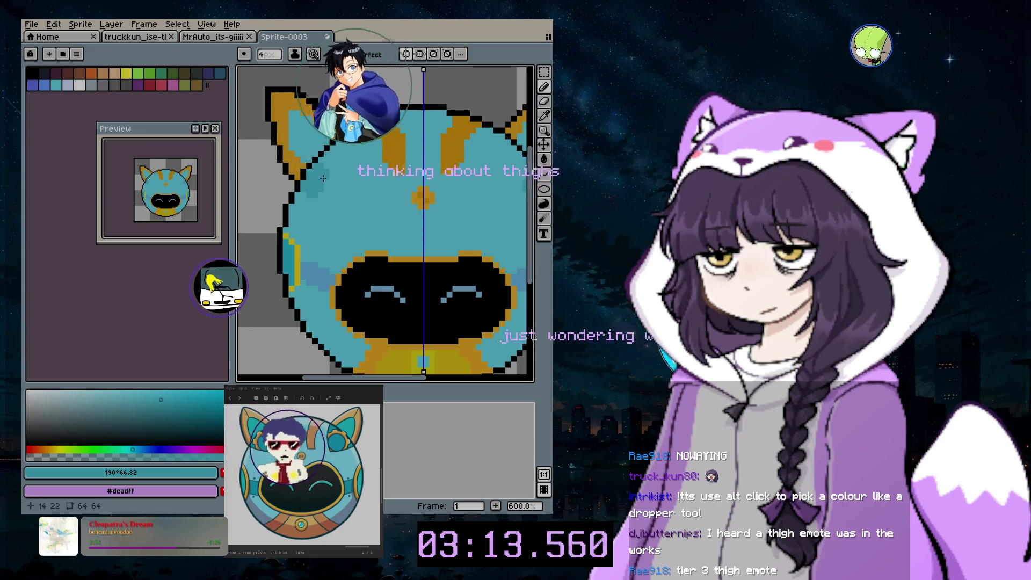
{"action": "left_click", "coordinate": [352, 149]}
{"action": "left_click", "coordinate": [331, 183]}
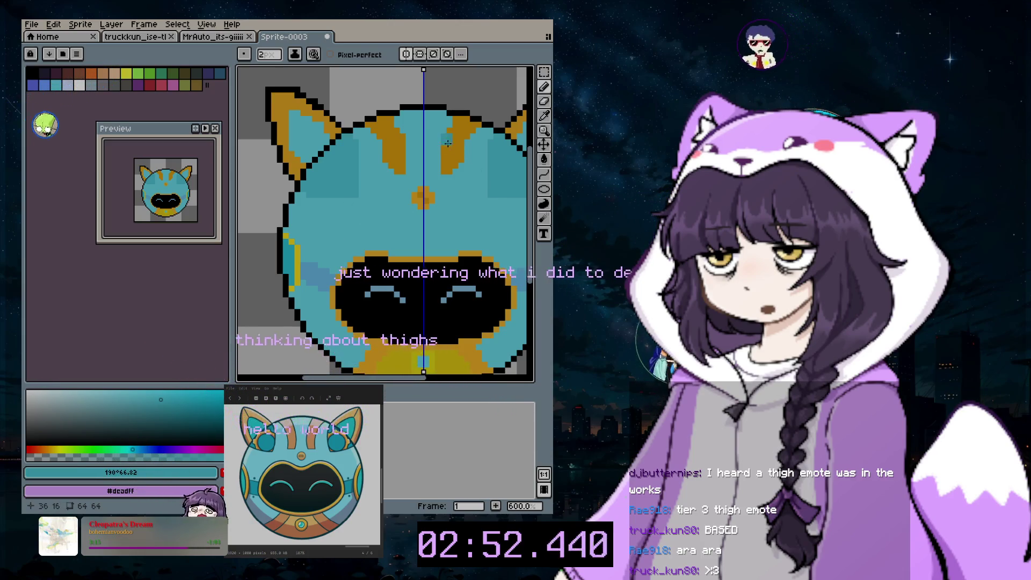
- Sample orange #db960f, dab it onto the head, and stamp a 10px orange dab on the left ear
{"action": "left_click", "coordinate": [544, 174]}
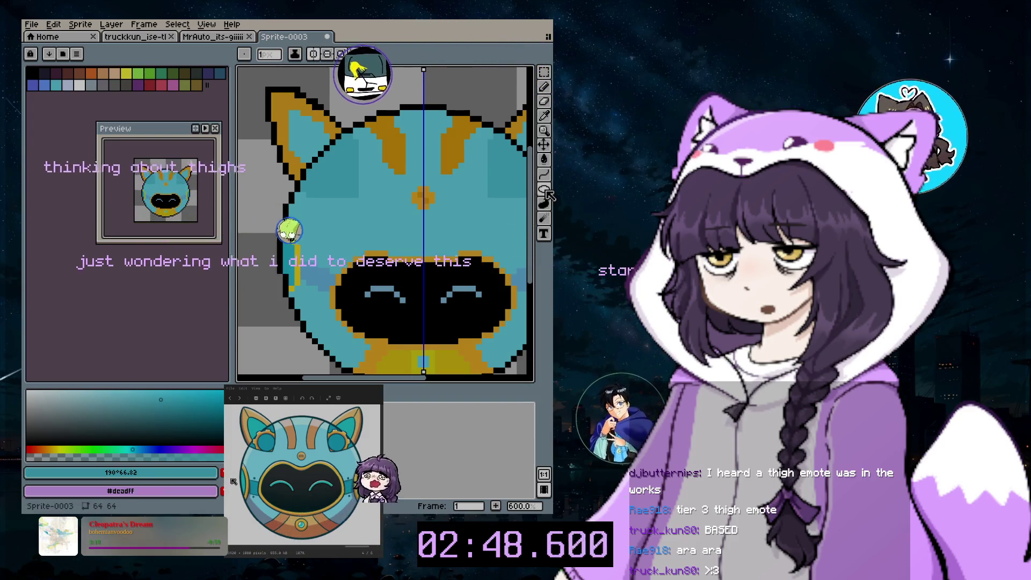
{"action": "key", "text": "i"}
{"action": "left_click", "coordinate": [282, 123]}
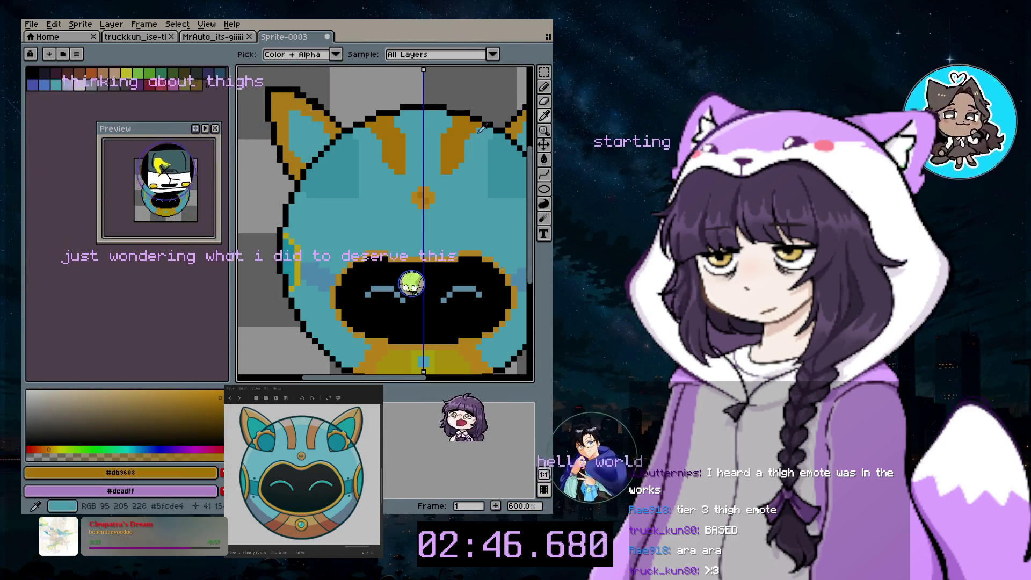
{"action": "left_click", "coordinate": [546, 88]}
{"action": "left_click", "coordinate": [354, 213]}
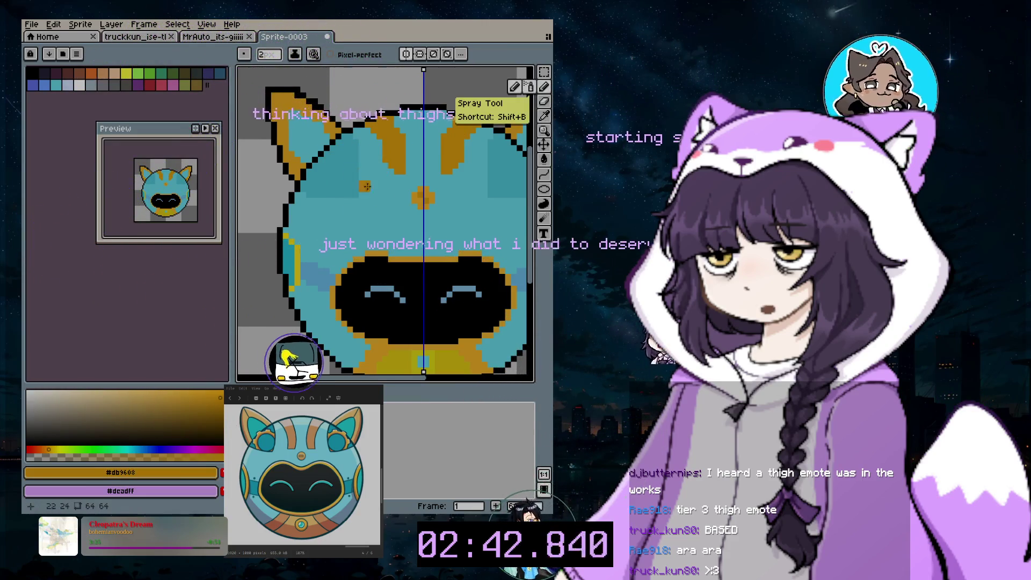
{"action": "key", "text": "plus"}
{"action": "key", "text": "plus"}
{"action": "key", "text": "plus"}
{"action": "left_click", "coordinate": [340, 178]}
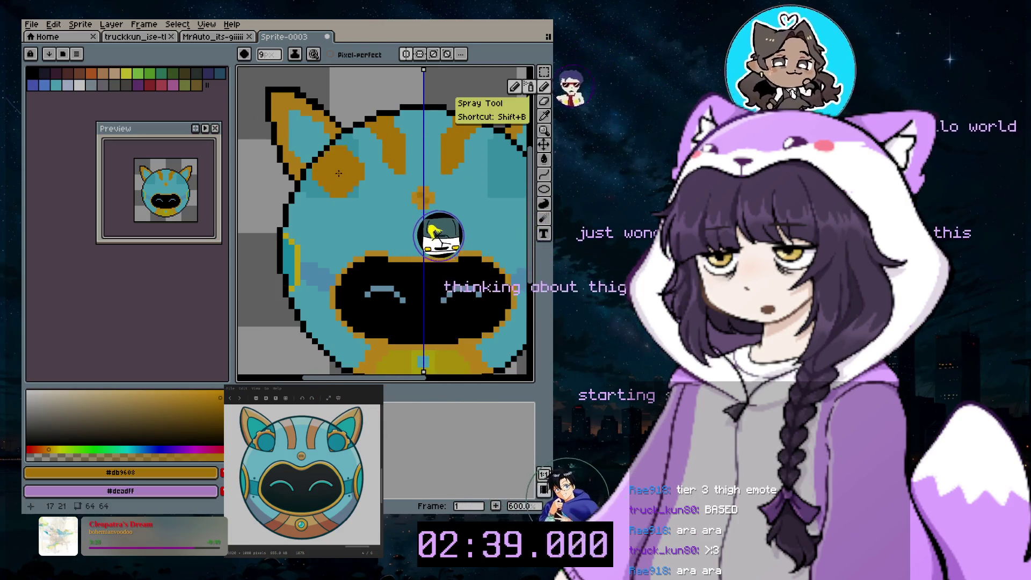
- Open and dismiss the Layer menu, then add more orange and gold dabs on the left ear
{"action": "left_click", "coordinate": [111, 25]}
{"action": "mouse_move", "coordinate": [134, 84]}
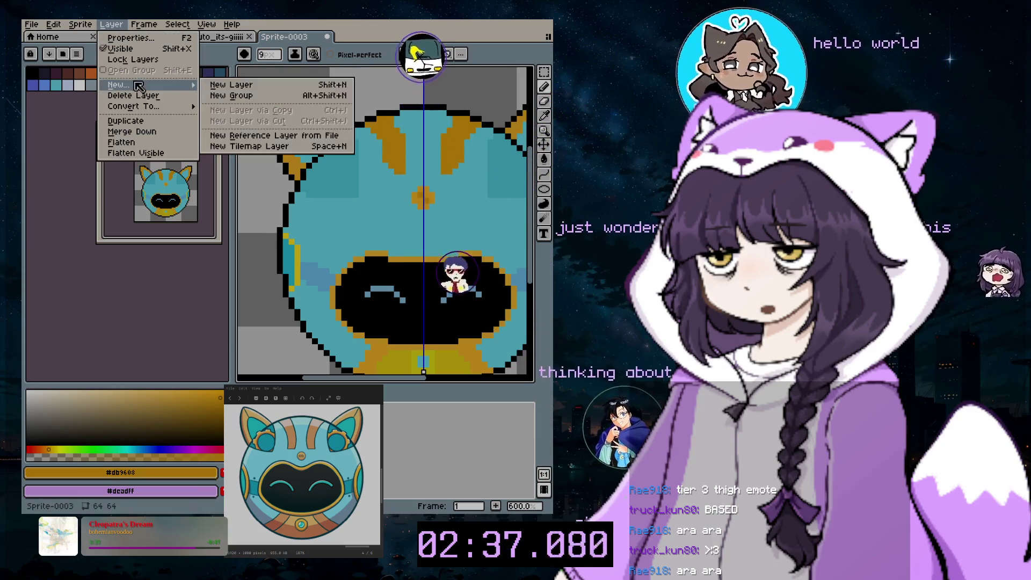
{"action": "left_click", "coordinate": [221, 84]}
{"action": "left_click", "coordinate": [332, 172]}
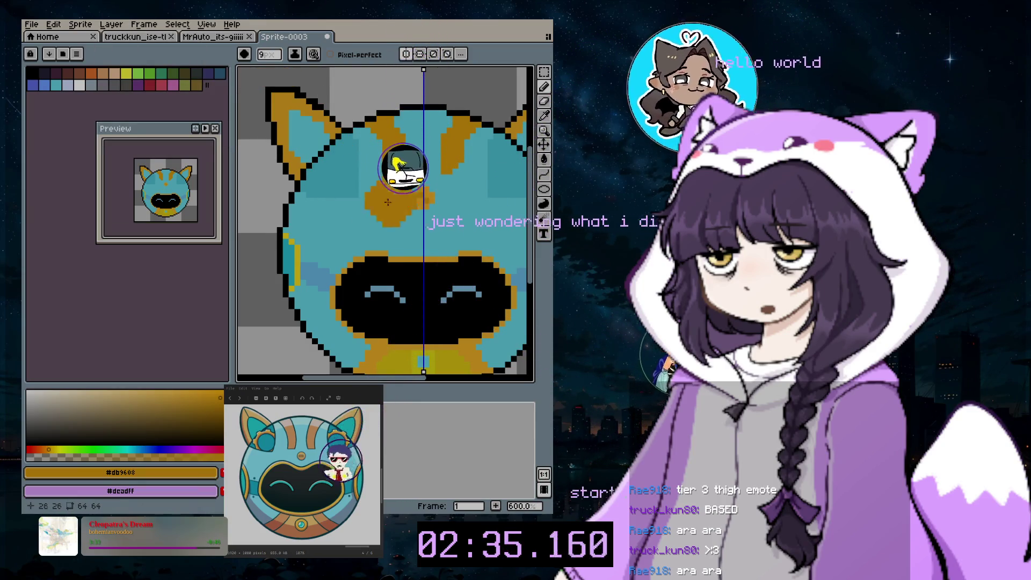
{"action": "left_click", "coordinate": [545, 115]}
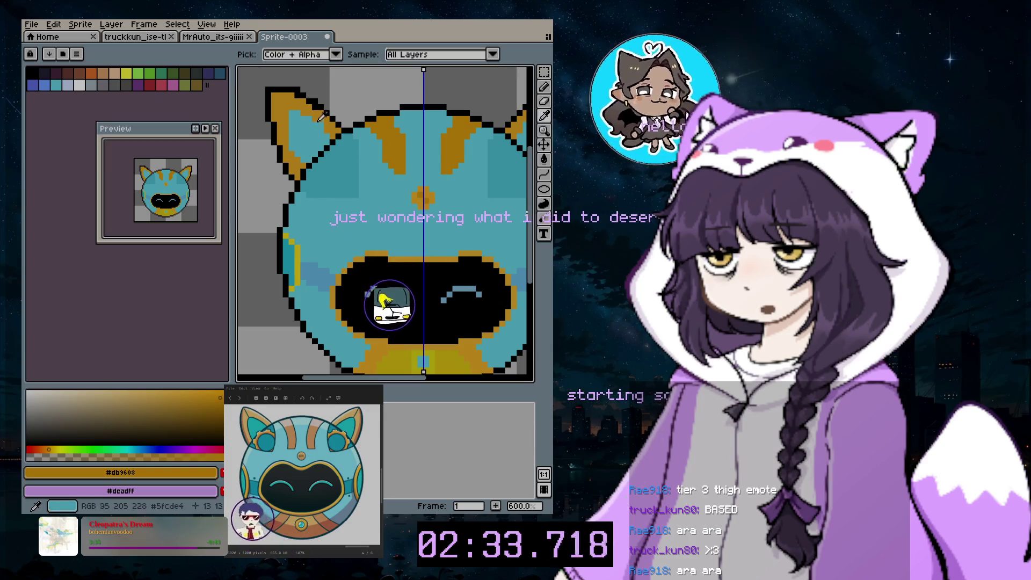
{"action": "left_click", "coordinate": [544, 86]}
{"action": "left_click", "coordinate": [337, 168]}
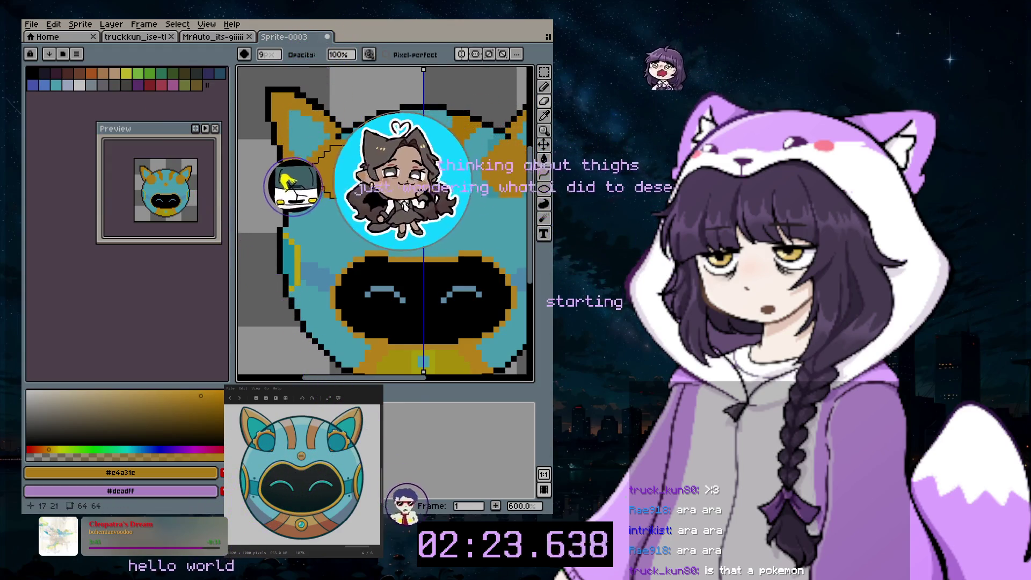
{"action": "scroll", "coordinate": [340, 175], "scroll_direction": "down", "scroll_amount": 1}
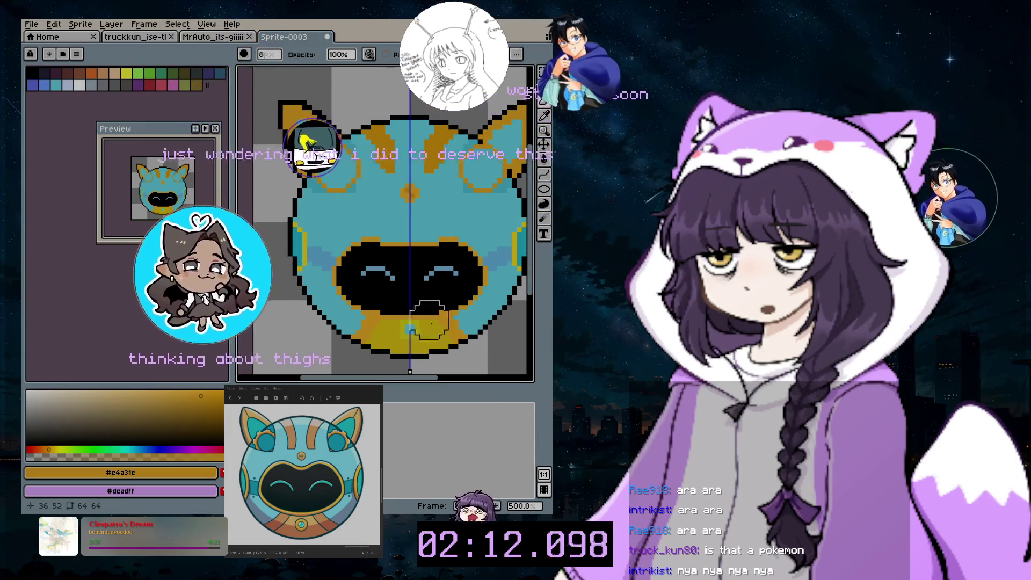
- Choose a near-white highlight colour for the pencil and set the brush to 8 pixels
{"action": "left_click", "coordinate": [545, 87]}
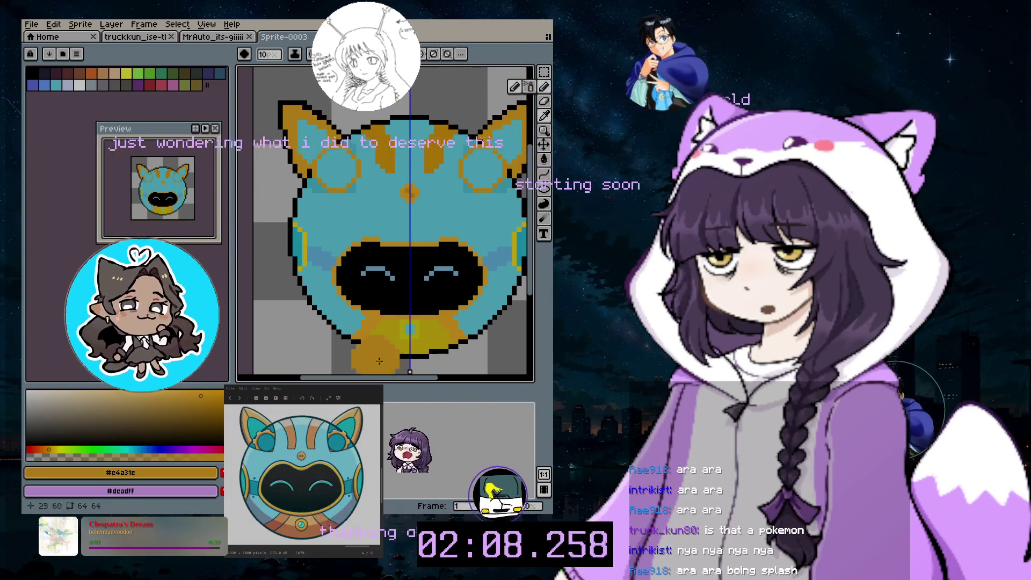
{"action": "left_click", "coordinate": [32, 392]}
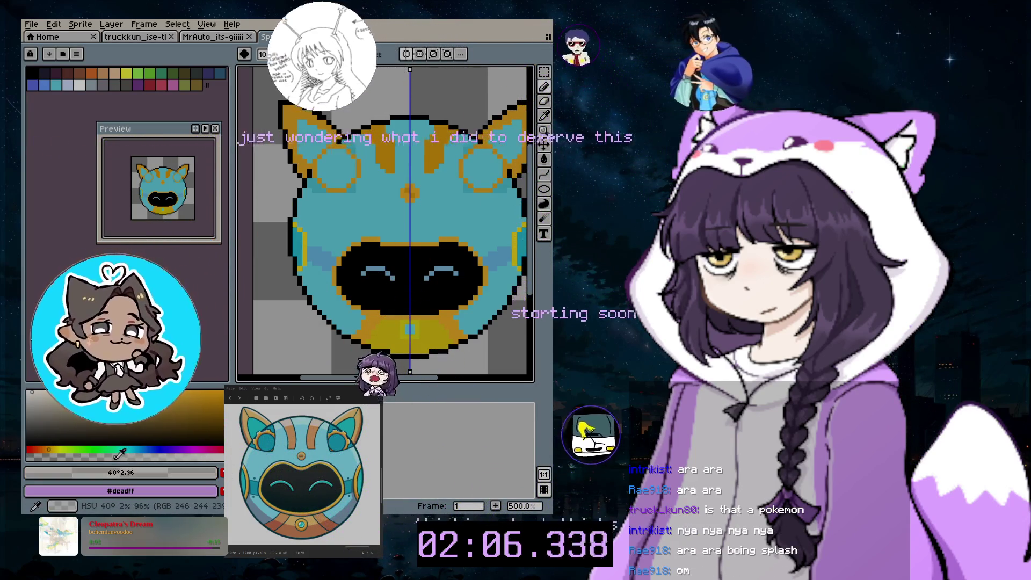
{"action": "key", "text": "shift+l"}
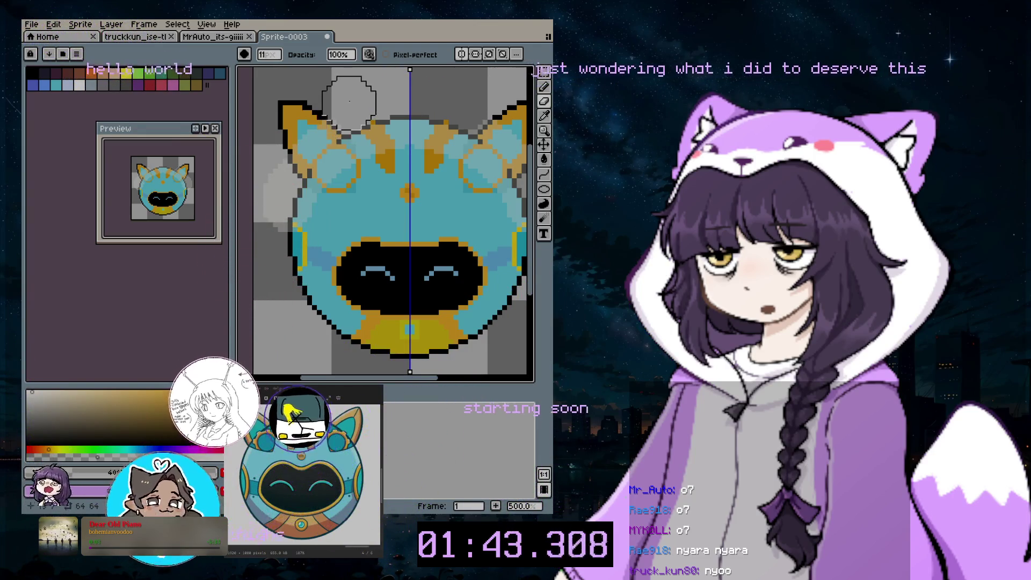
{"action": "key", "text": "minus"}
{"action": "key", "text": "minus"}
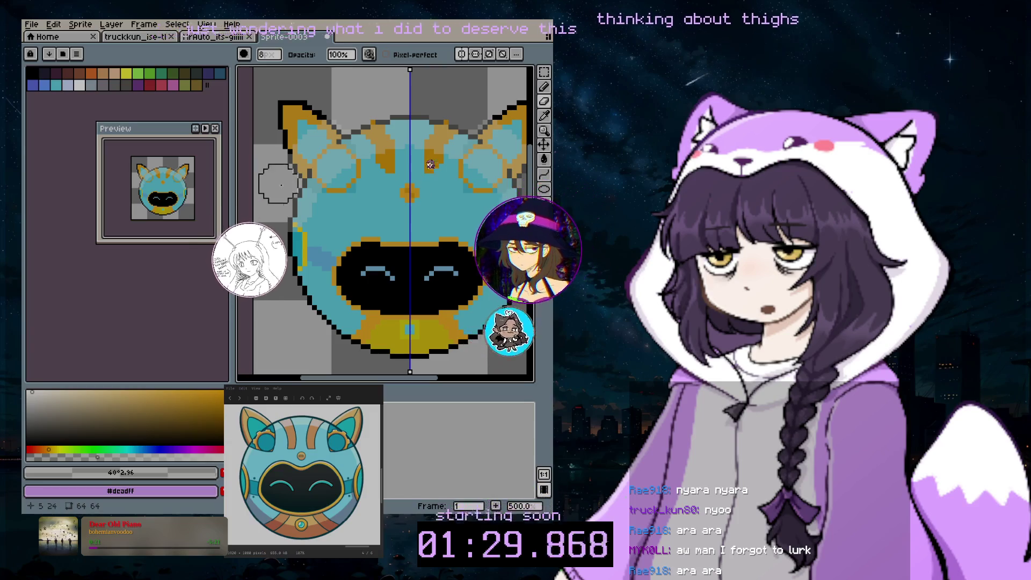
- Undo the last eraser stroke to restore the mouth and face pixels, then return to the brush
{"action": "key", "text": "v"}
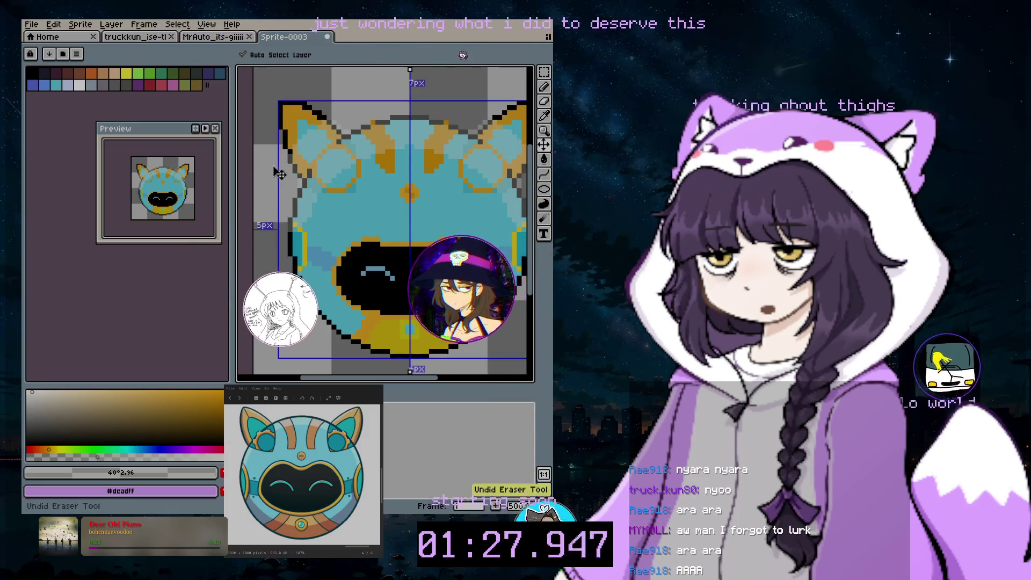
{"action": "key", "text": "ctrl+z"}
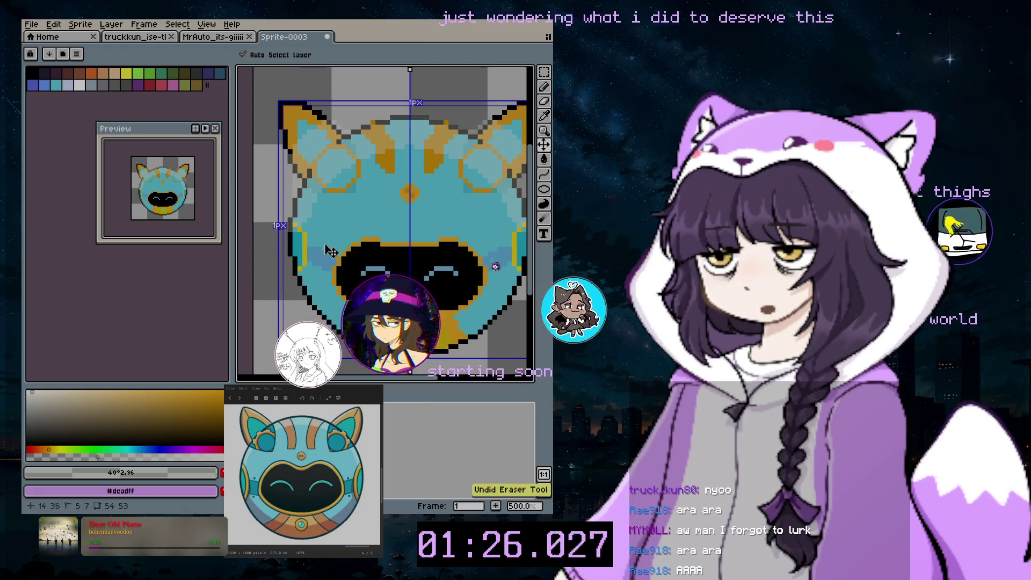
{"action": "key", "text": "b"}
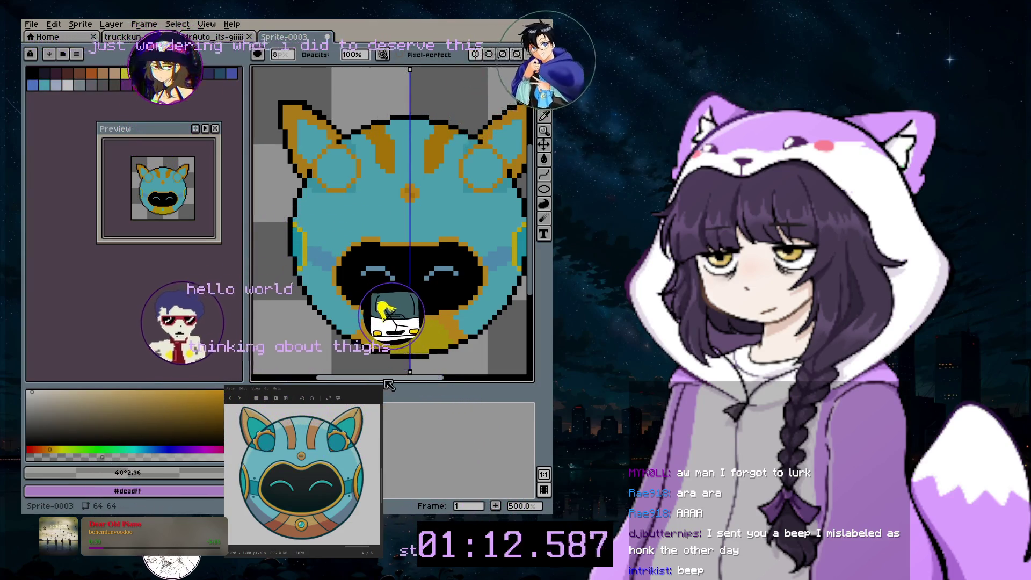
- Eyedrop the blue shading colour #62b3e4 from the canvas as the drawing colour
{"action": "scroll", "coordinate": [376, 349], "scroll_direction": "right", "scroll_amount": 2}
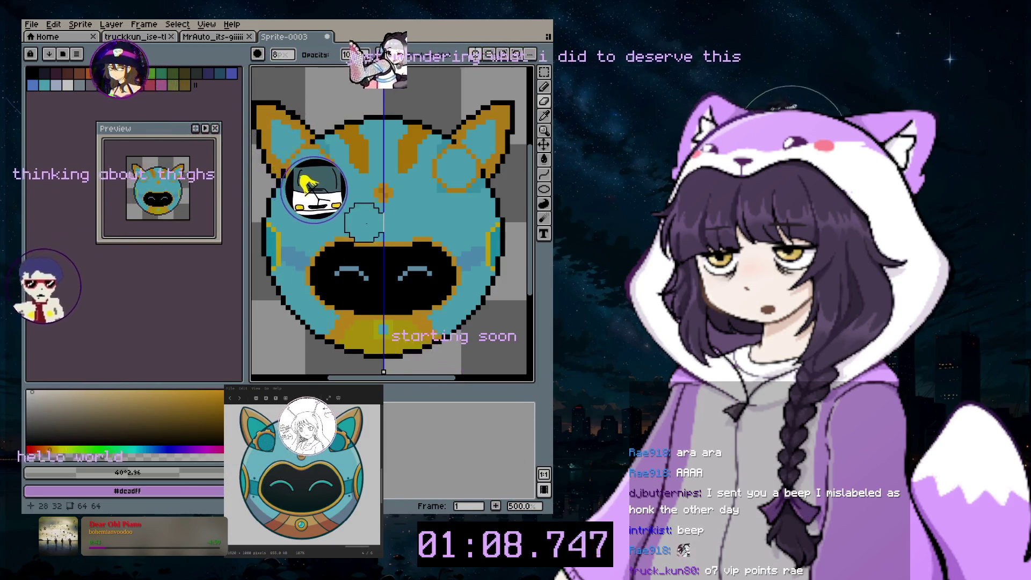
{"action": "scroll", "coordinate": [364, 222], "scroll_direction": "down", "scroll_amount": 4}
{"action": "scroll", "coordinate": [376, 285], "scroll_direction": "up", "scroll_amount": 3}
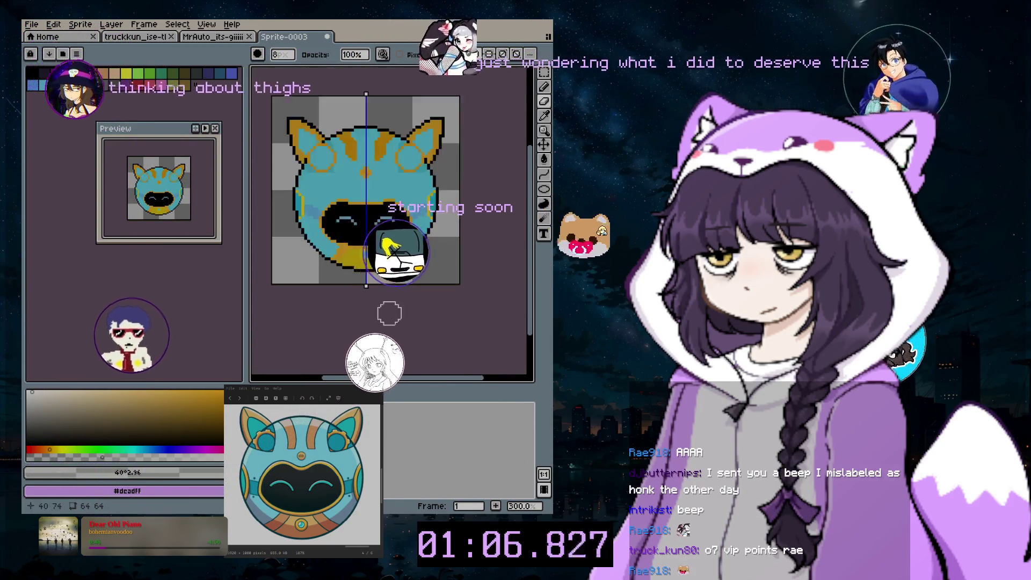
{"action": "scroll", "coordinate": [368, 175], "scroll_direction": "up", "scroll_amount": 1}
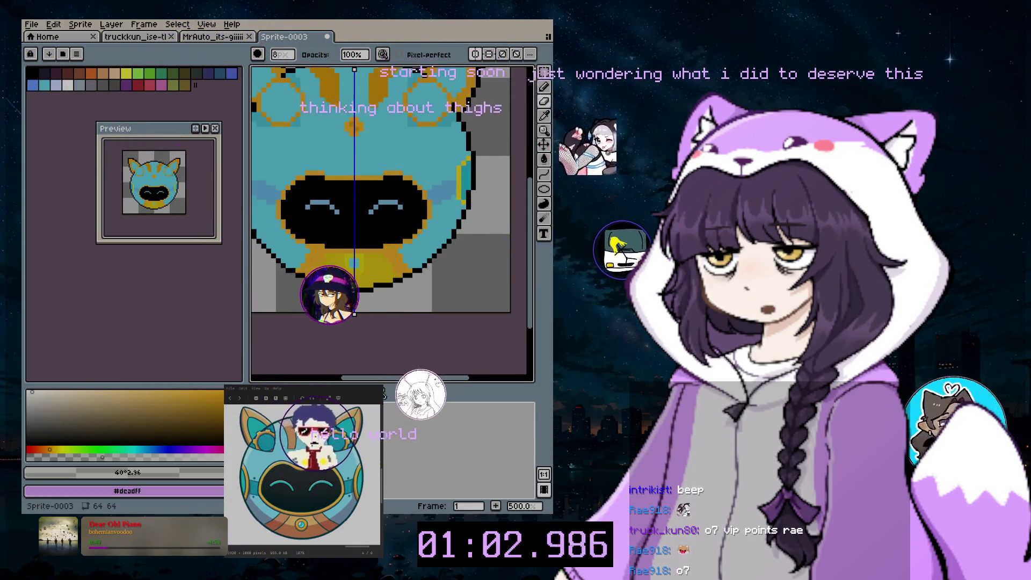
{"action": "left_click_drag", "start_coordinate": [386, 380], "coordinate": [371, 381]}
{"action": "key", "text": "i"}
{"action": "left_click", "coordinate": [483, 161]}
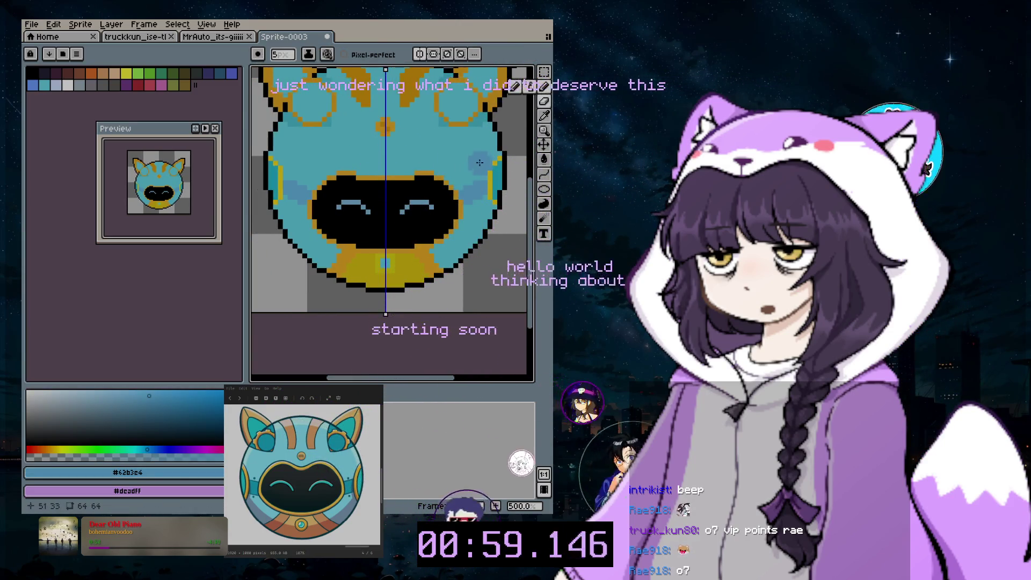
{"action": "scroll", "coordinate": [472, 172], "scroll_direction": "up", "scroll_amount": 1}
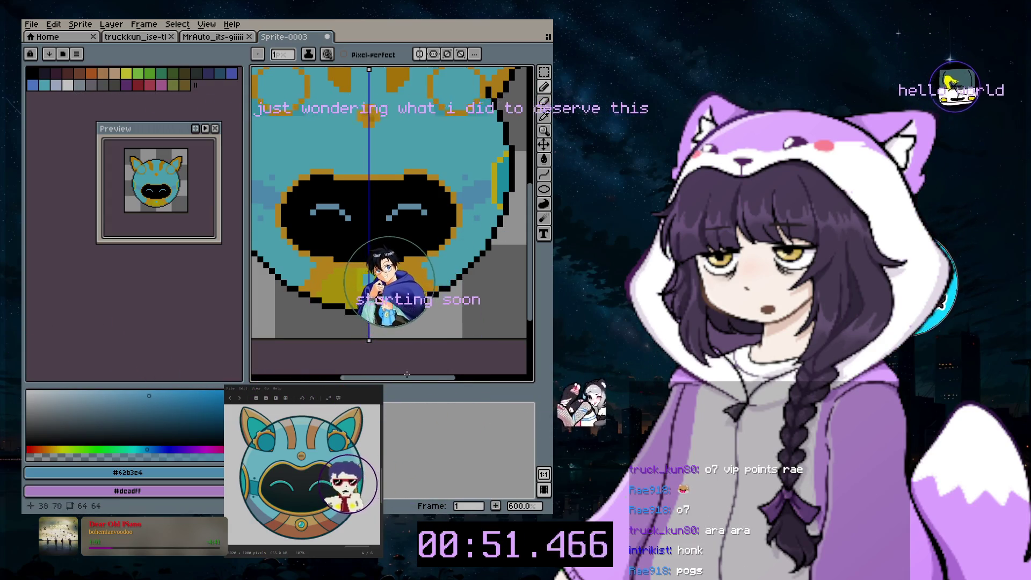
{"action": "left_click_drag", "start_coordinate": [407, 376], "coordinate": [385, 379]}
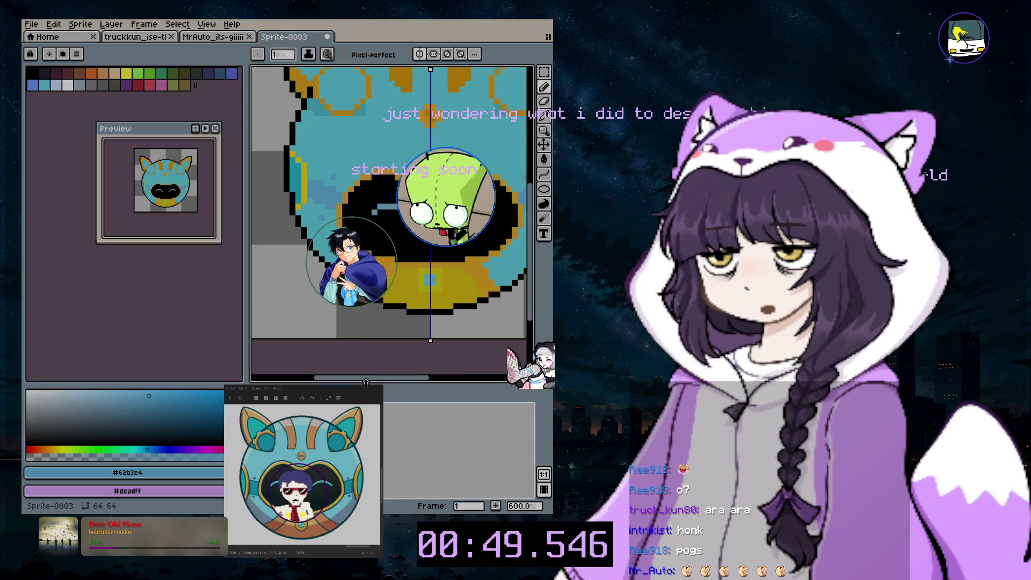
{"action": "scroll", "coordinate": [400, 153], "scroll_direction": "down", "scroll_amount": 1}
{"action": "scroll", "coordinate": [400, 153], "scroll_direction": "down", "scroll_amount": 1}
{"action": "scroll", "coordinate": [399, 153], "scroll_direction": "down", "scroll_amount": 1}
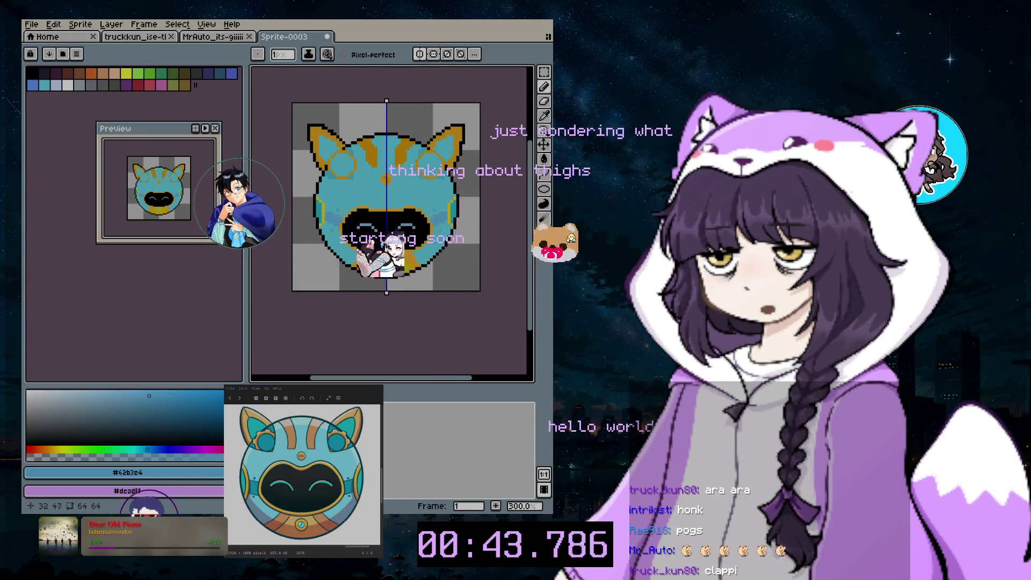
- Move the sprite Preview window off the left panel to float over the canvas centre
{"action": "scroll", "coordinate": [325, 165], "scroll_direction": "up", "scroll_amount": 6}
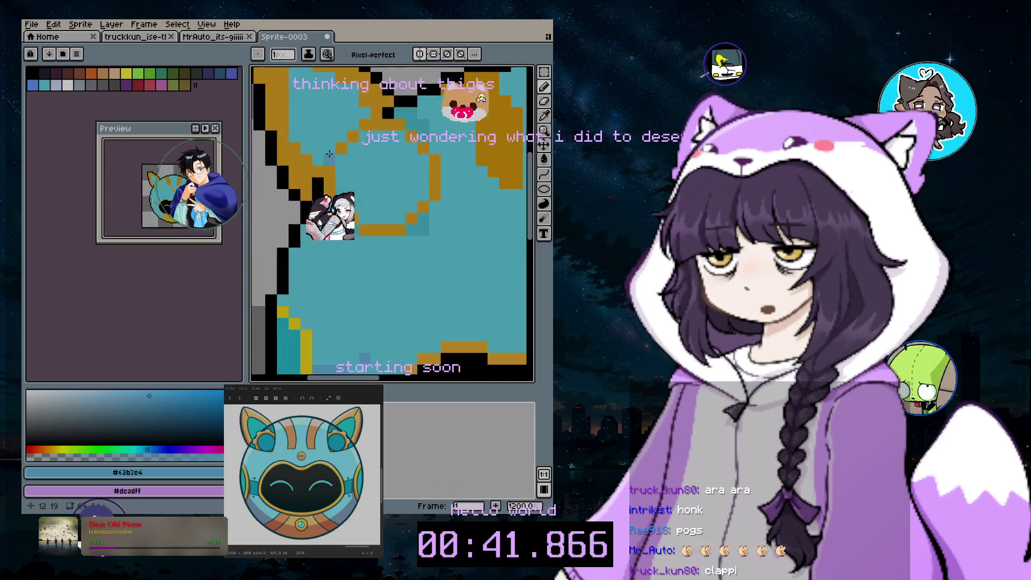
{"action": "scroll", "coordinate": [362, 125], "scroll_direction": "down", "scroll_amount": 6}
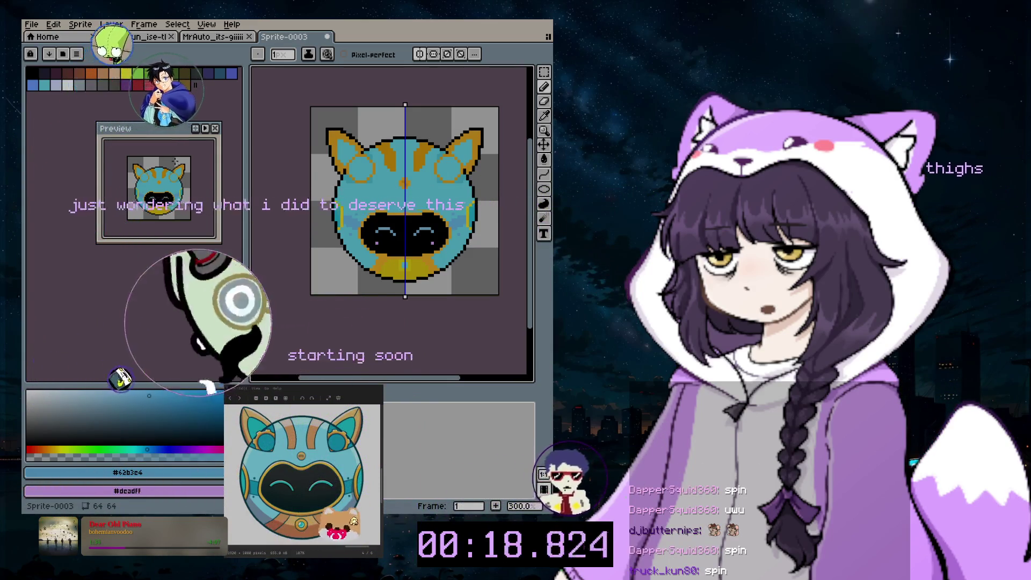
{"action": "left_click_drag", "start_coordinate": [164, 137], "coordinate": [409, 163]}
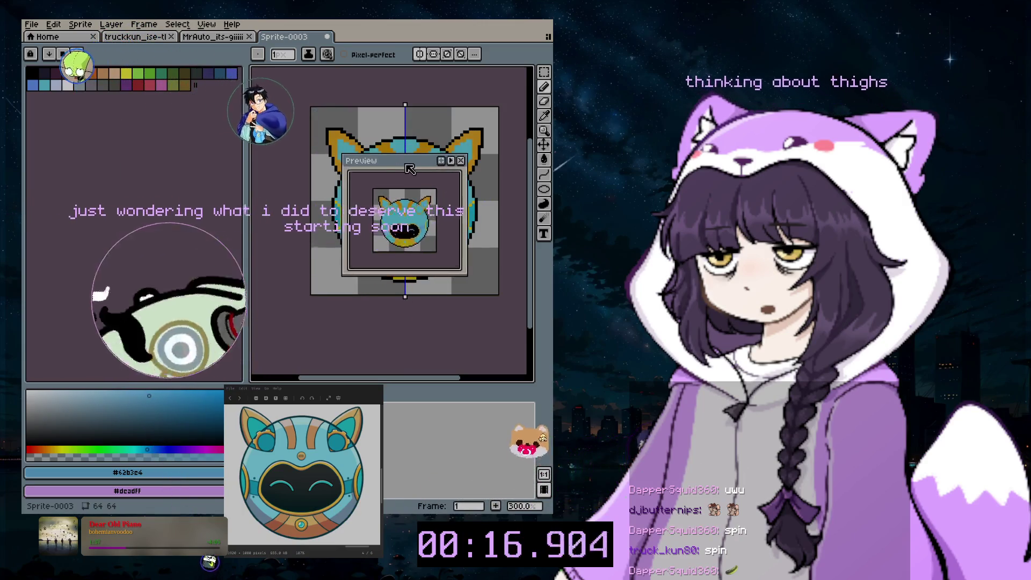
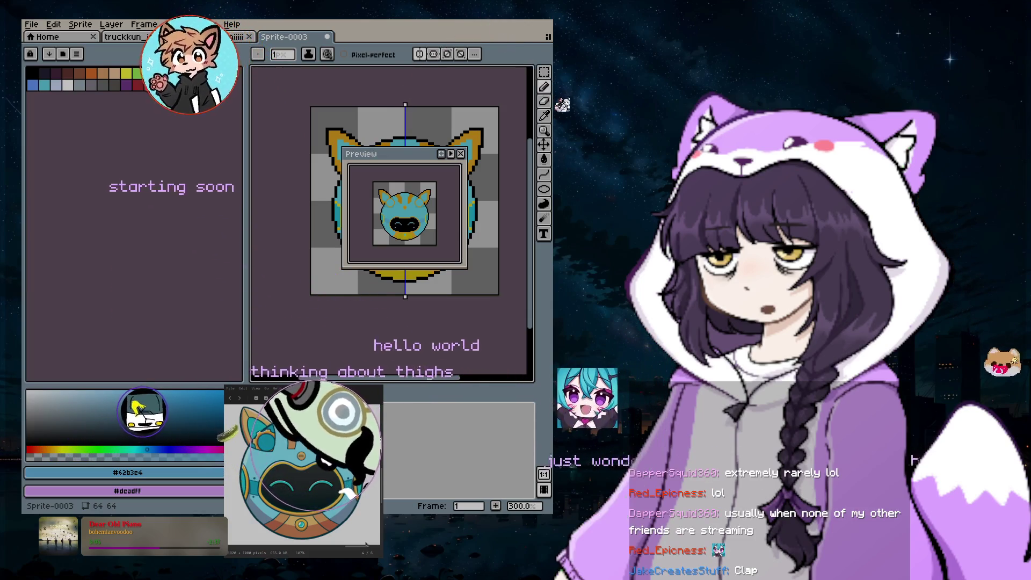
- Close the sprite preview and save the sprite as pixMillie_draft in .aseprite format in just-art
{"action": "left_click", "coordinate": [461, 154]}
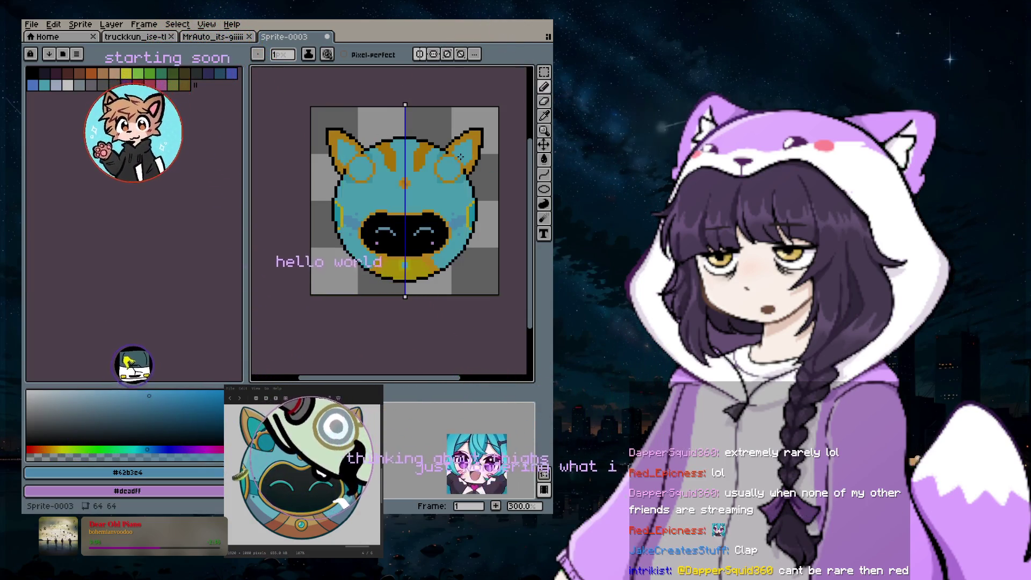
{"action": "left_click", "coordinate": [30, 27]}
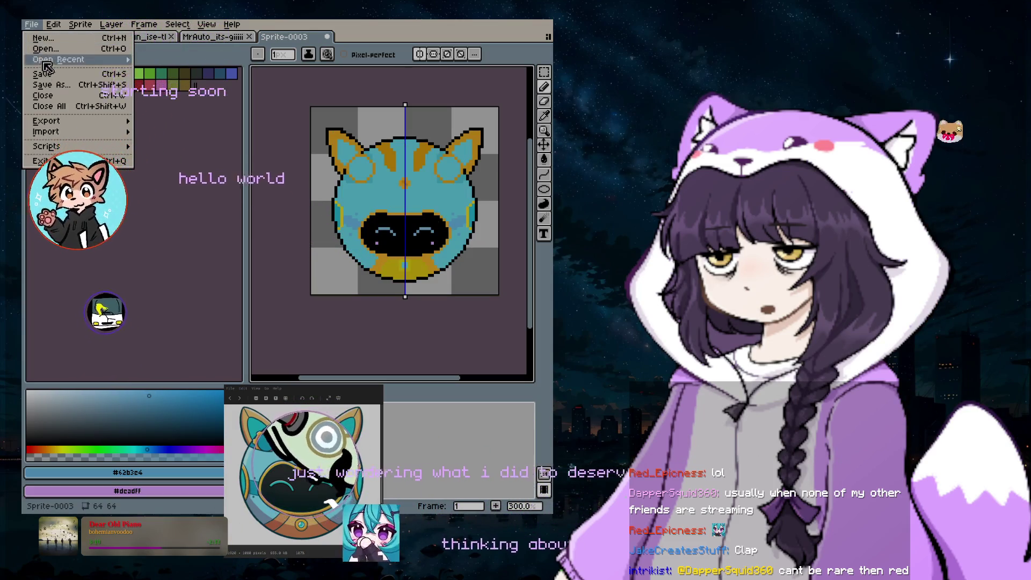
{"action": "left_click", "coordinate": [52, 86]}
{"action": "type", "text": "JakeCreatesStuff_"}
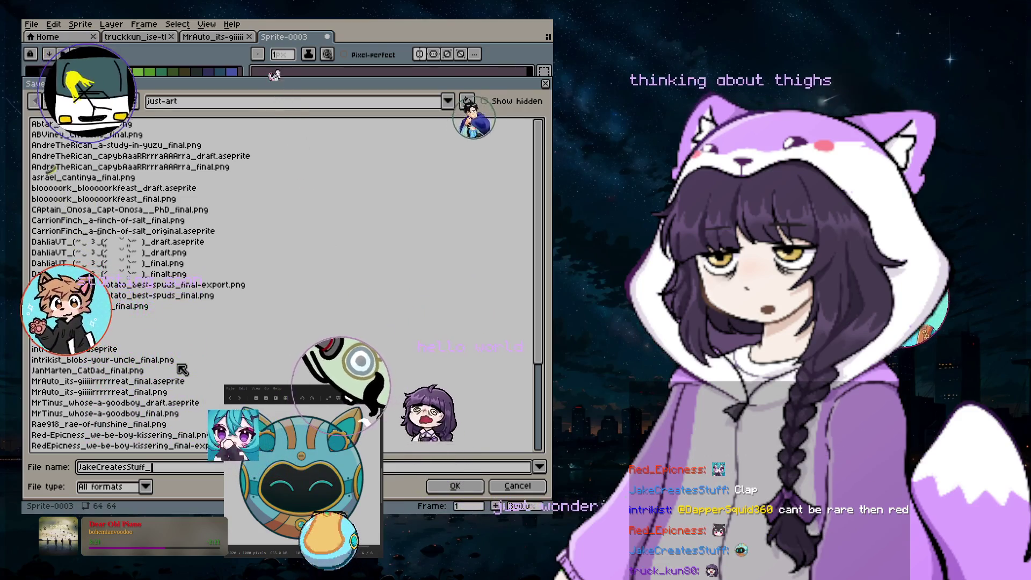
{"action": "type", "text": "pixMillie_dr"}
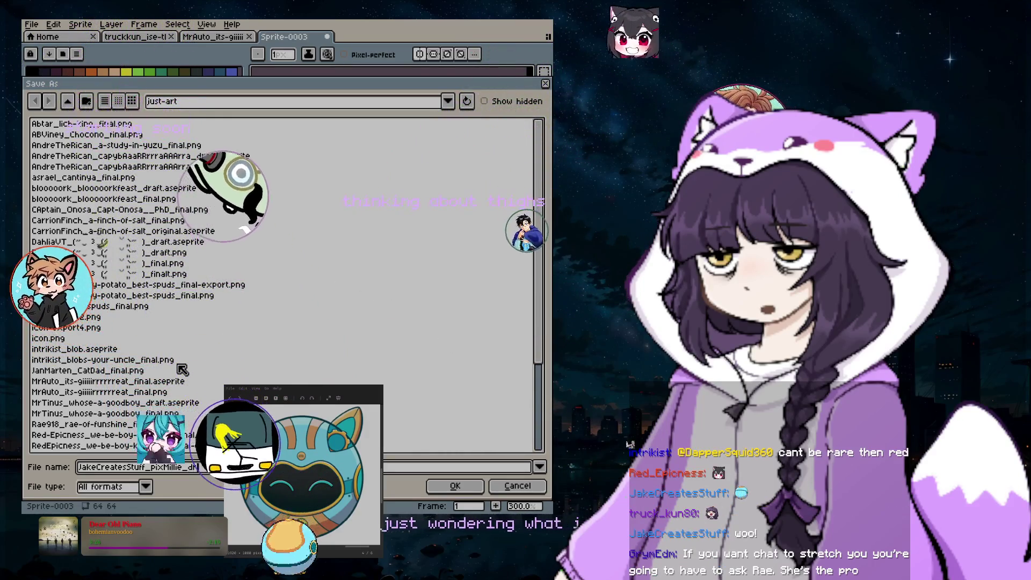
{"action": "type", "text": "aft"}
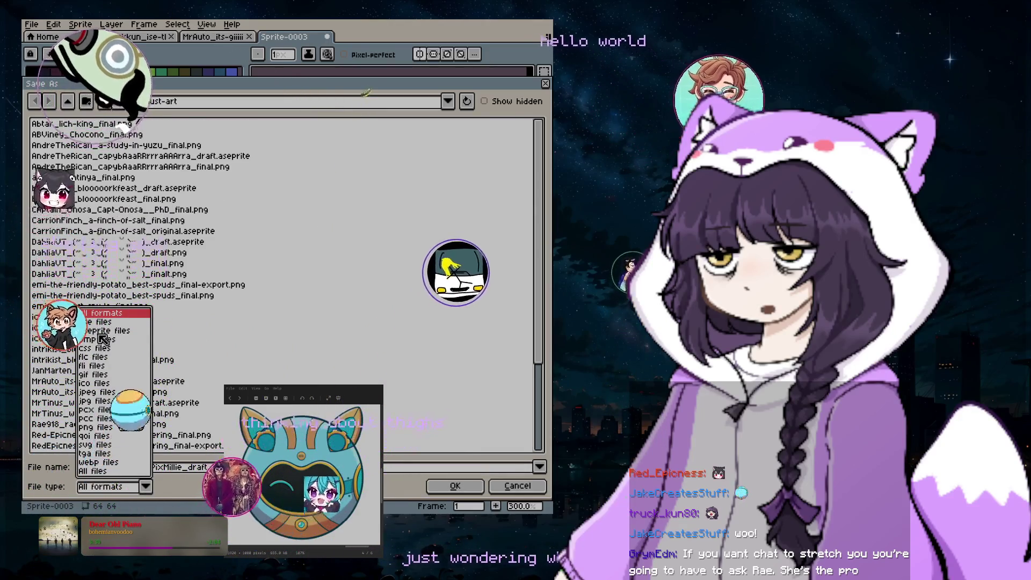
{"action": "left_click", "coordinate": [104, 331]}
{"action": "key", "text": "Return"}
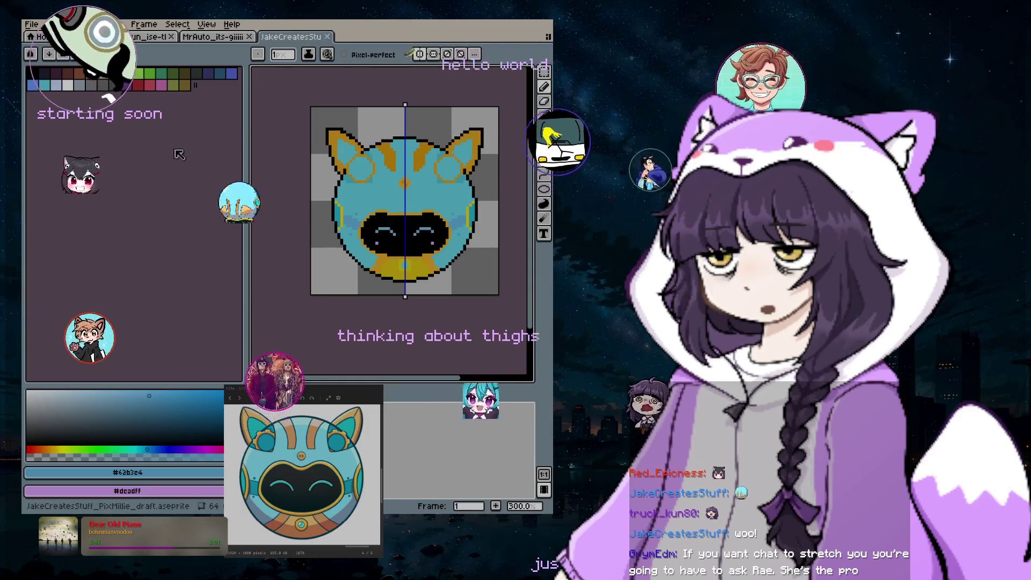
- Save a PNG copy of the sprite, renaming draft to final (pixMillie_final.png)
{"action": "left_click", "coordinate": [31, 24]}
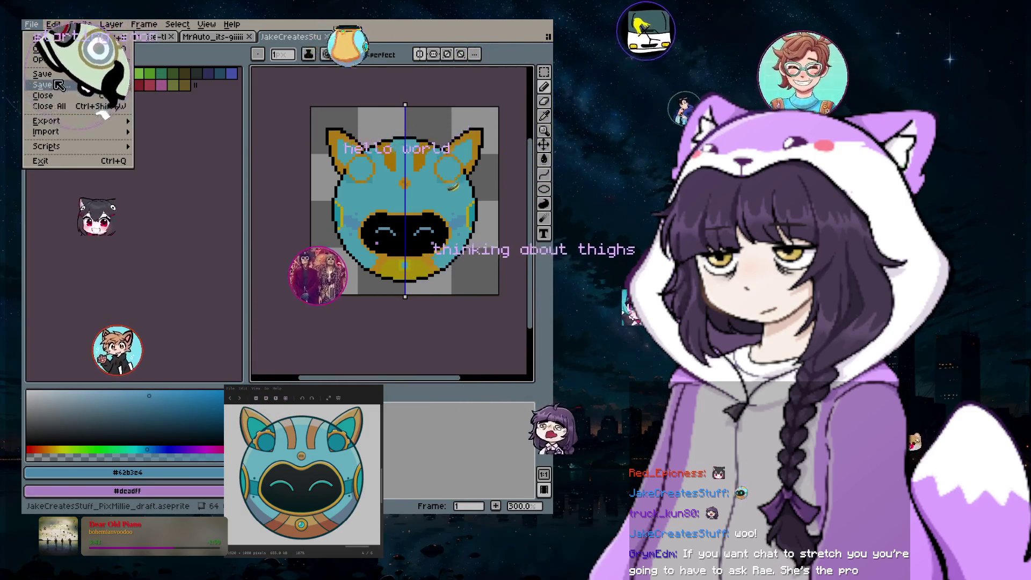
{"action": "left_click", "coordinate": [59, 85]}
{"action": "left_click", "coordinate": [124, 486]}
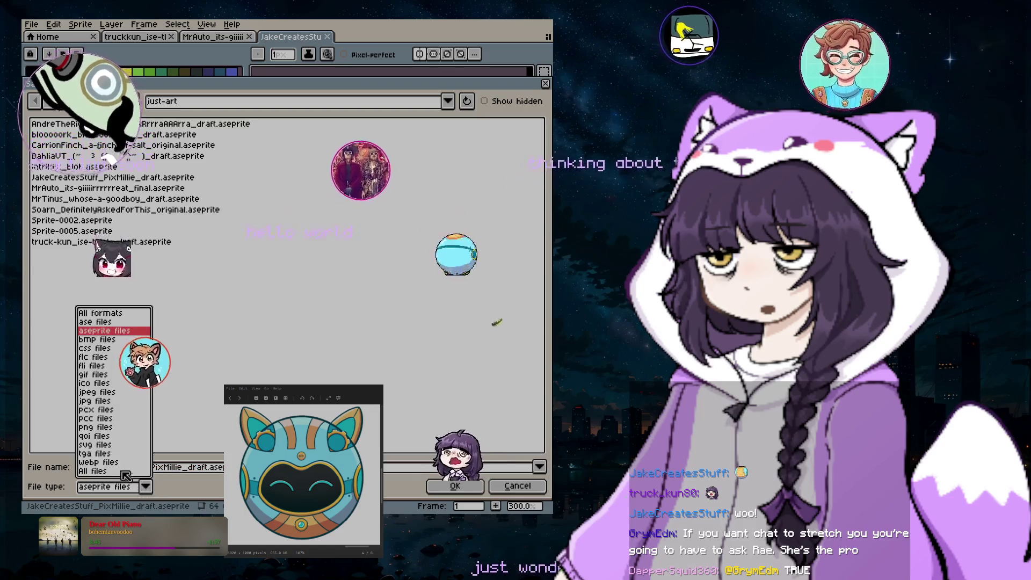
{"action": "left_click", "coordinate": [100, 428]}
{"action": "key", "text": "Left"}
{"action": "key", "text": "Left"}
{"action": "key", "text": "Left"}
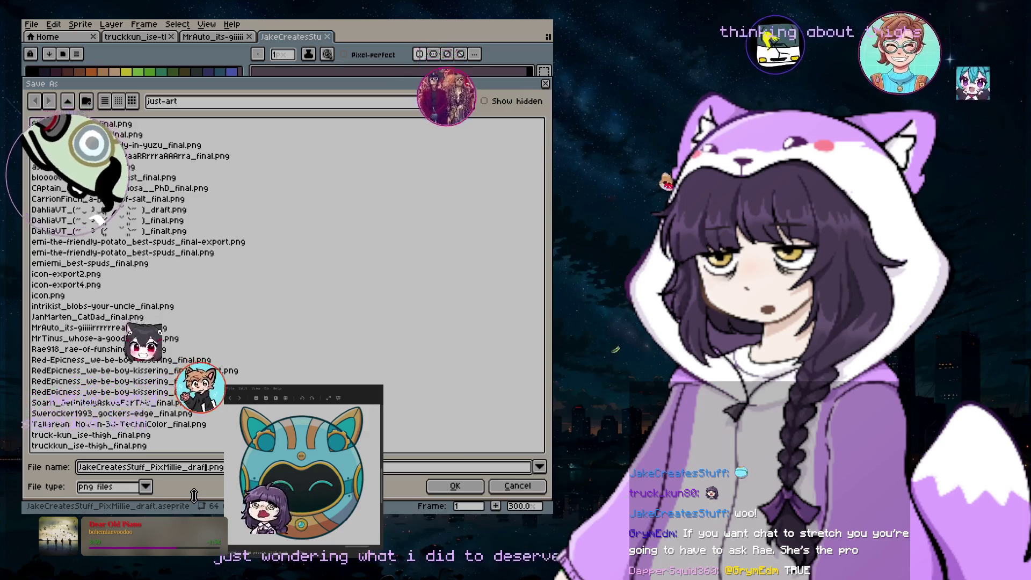
{"action": "key", "text": "BackSpace"}
{"action": "key", "text": "BackSpace"}
{"action": "key", "text": "BackSpace"}
{"action": "type", "text": "final"}
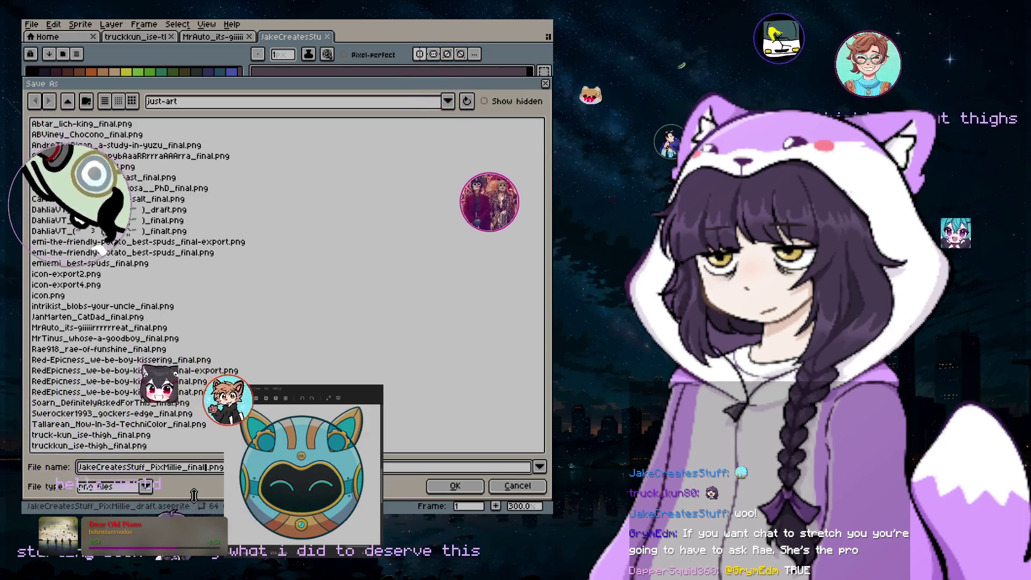
{"action": "type", "text": "t"}
{"action": "key", "text": "BackSpace"}
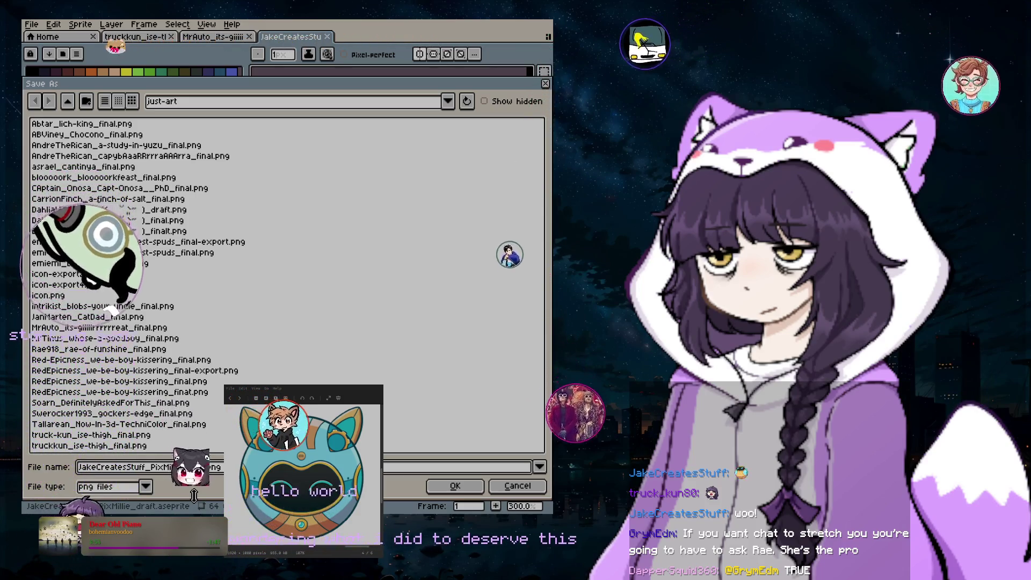
{"action": "key", "text": "Return"}
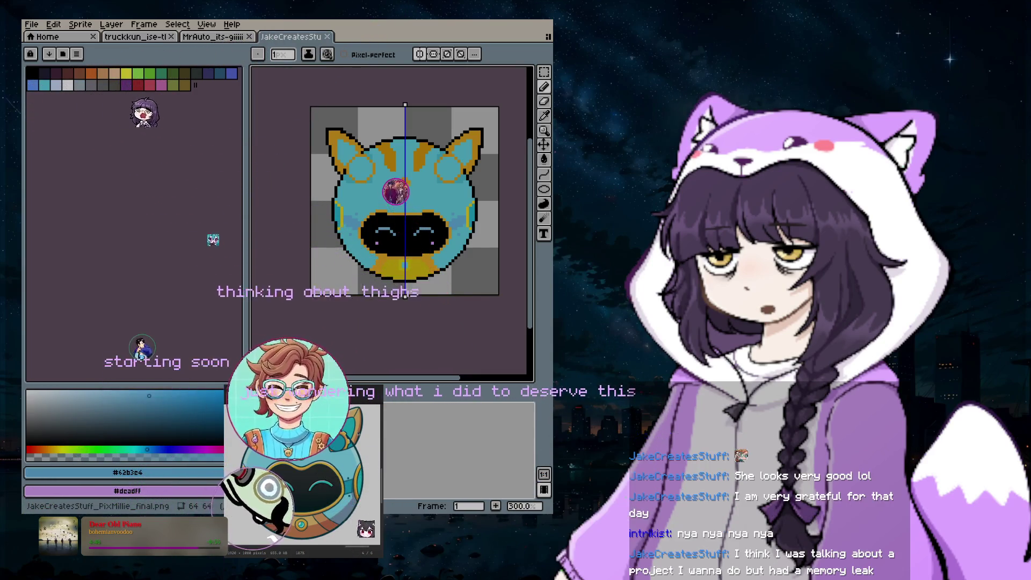
- Draw a single orange pixel on the robot sprite's forehead with the pencil
{"action": "left_click", "coordinate": [405, 183]}
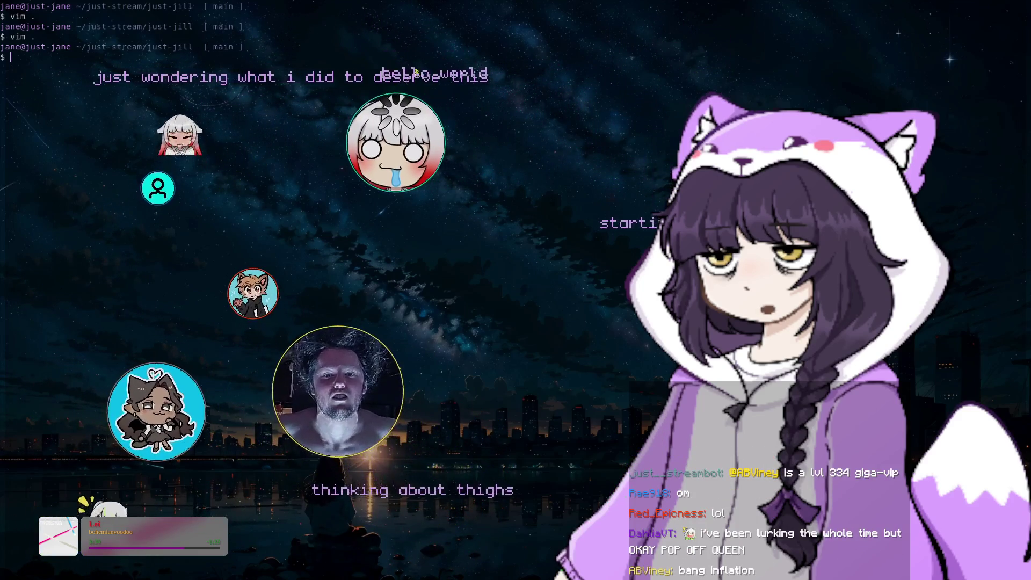
{"action": "type", "text": "vim ."}
{"action": "key", "text": "Return"}
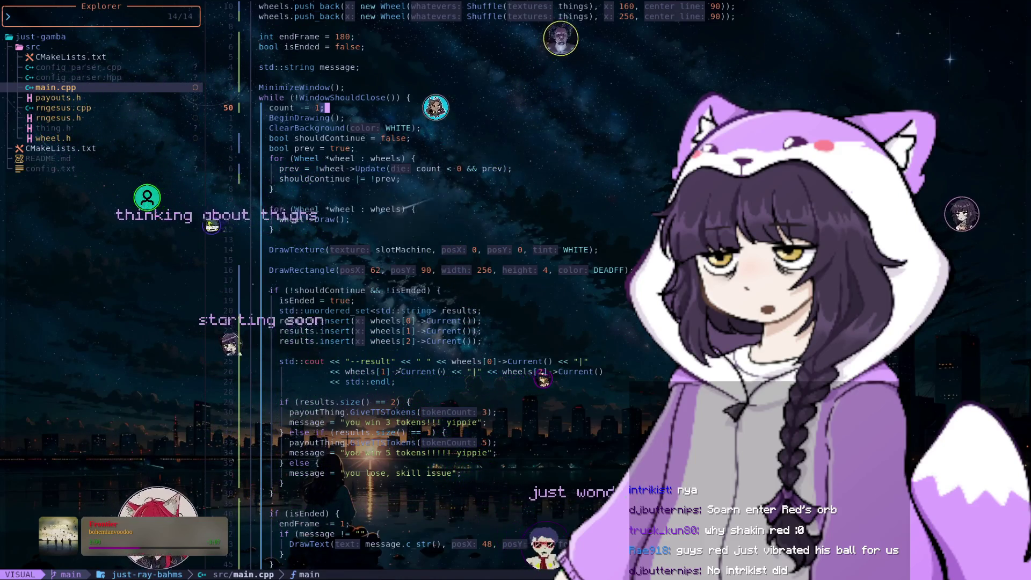
{"action": "key", "text": "Escape"}
{"action": "type", "text": ":q"}
{"action": "key", "text": "Return"}
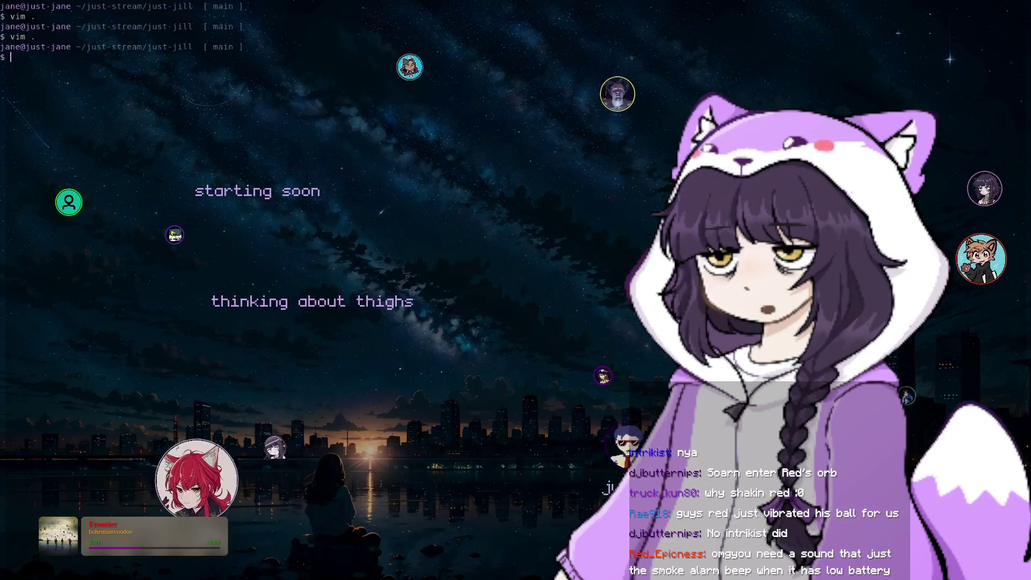
- Run vim . to reopen Neovim on the just-gamba project's main.cpp
{"action": "type", "text": "vim ."}
{"action": "key", "text": "Return"}
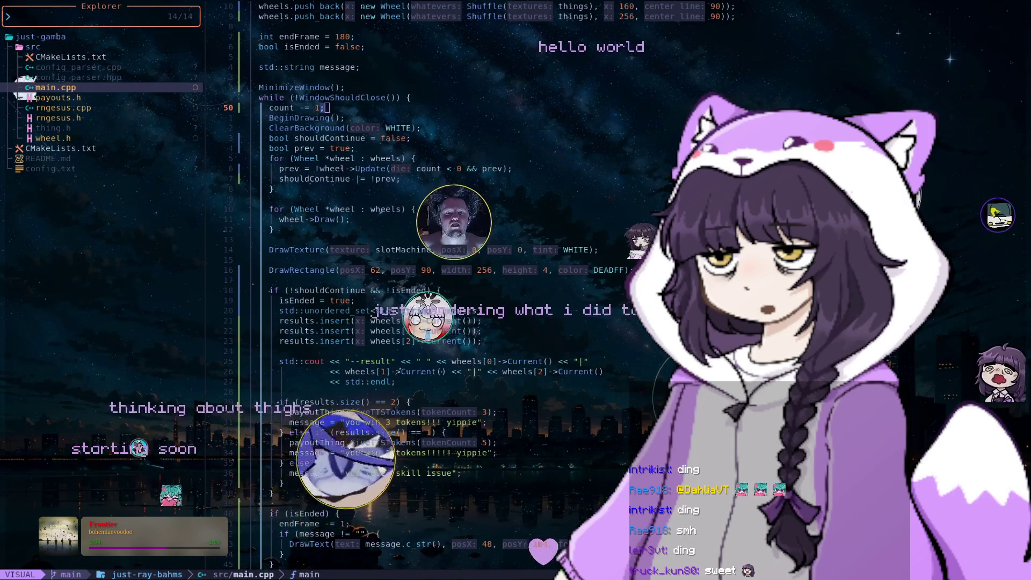
- Leave Visual mode, move down a line, and quit Neovim with :q
{"action": "key", "text": "Escape"}
{"action": "key", "text": "j"}
{"action": "key", "text": "j"}
{"action": "key", "text": "j"}
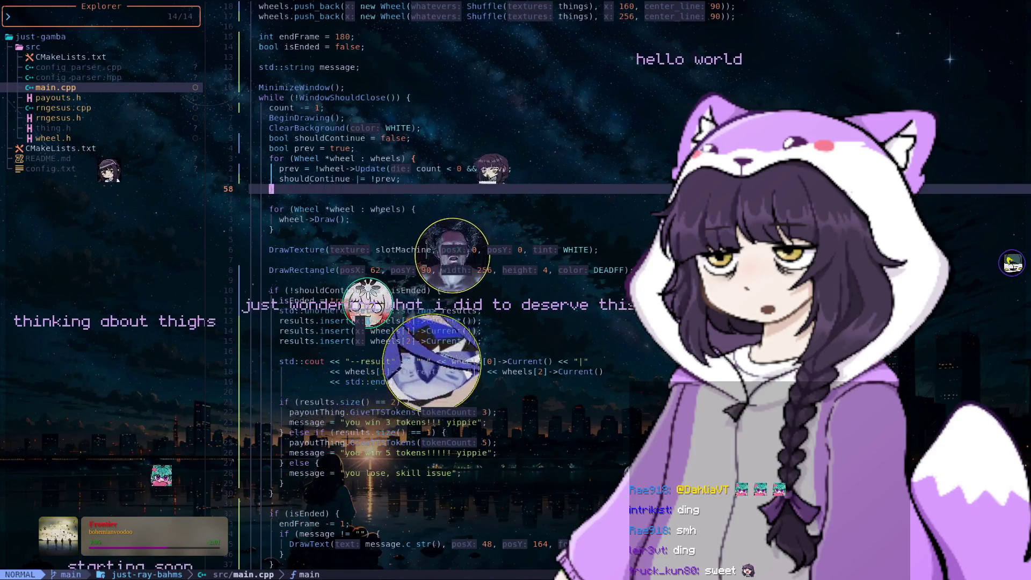
{"action": "type", "text": ":q"}
{"action": "key", "text": "Return"}
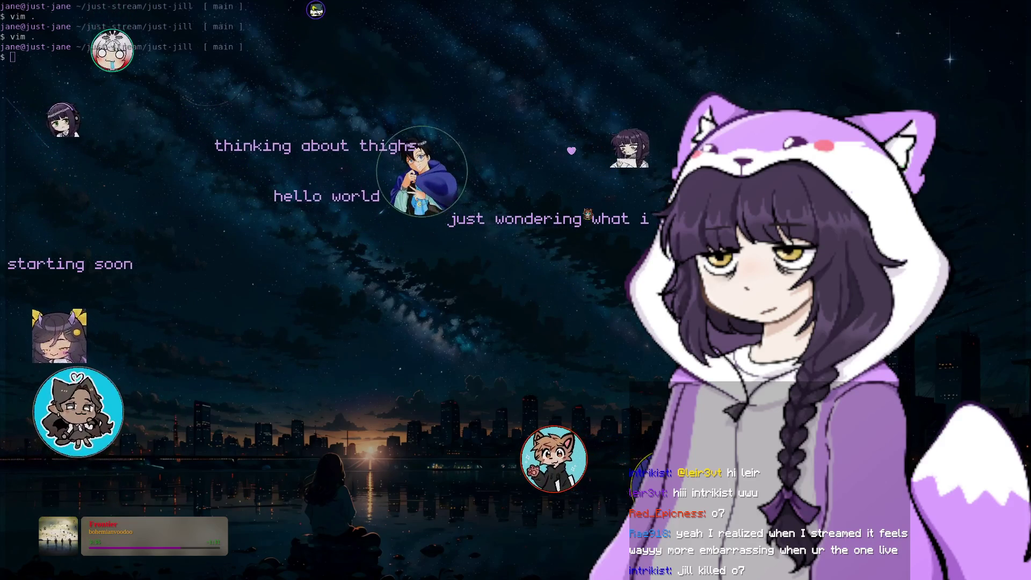
- Open the just-jill project in Neovim, open speech_hooks.go, and go to the "fmt" import line
{"action": "type", "text": "v"}
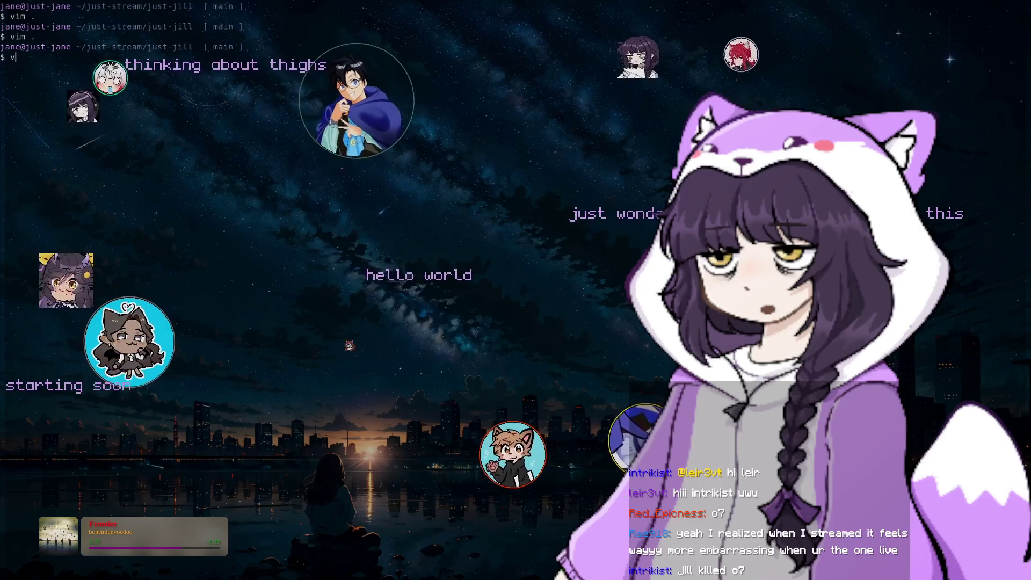
{"action": "type", "text": "im ."}
{"action": "key", "text": "Return"}
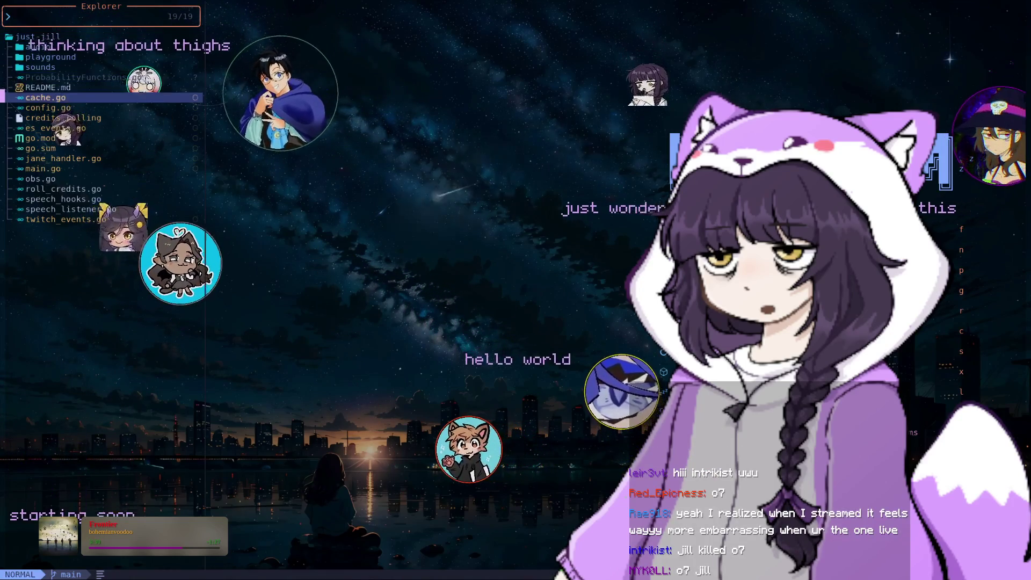
{"action": "key", "text": "j"}
{"action": "key", "text": "j"}
{"action": "key", "text": "j"}
{"action": "key", "text": "Return"}
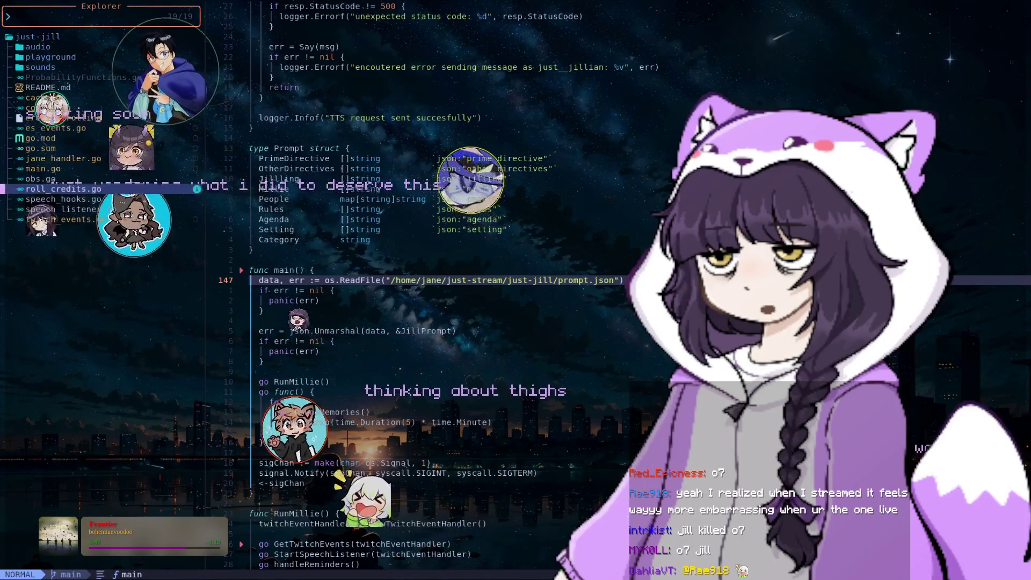
{"action": "left_click", "coordinate": [62, 199]}
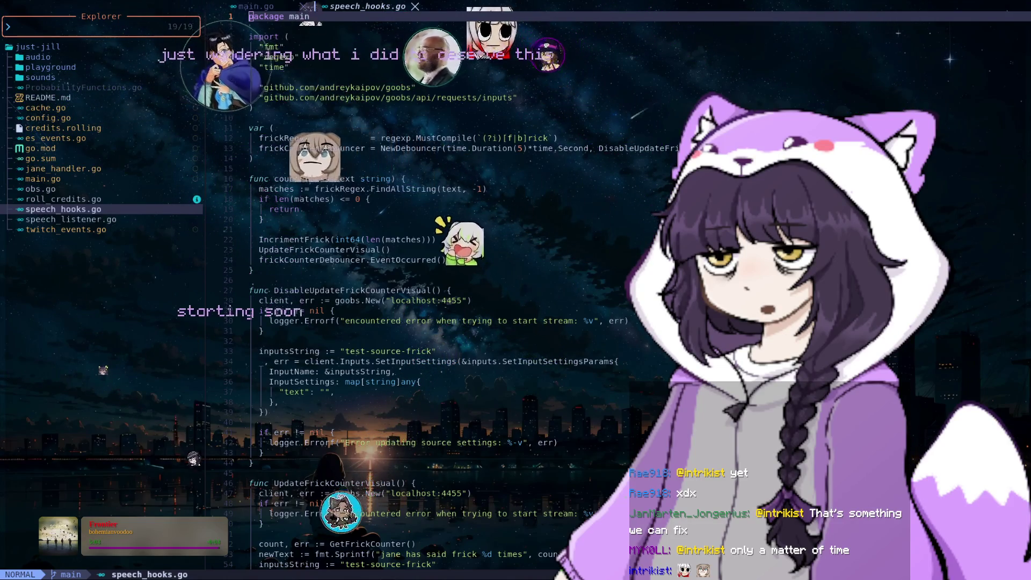
{"action": "key", "text": "j"}
{"action": "key", "text": "j"}
{"action": "key", "text": "j"}
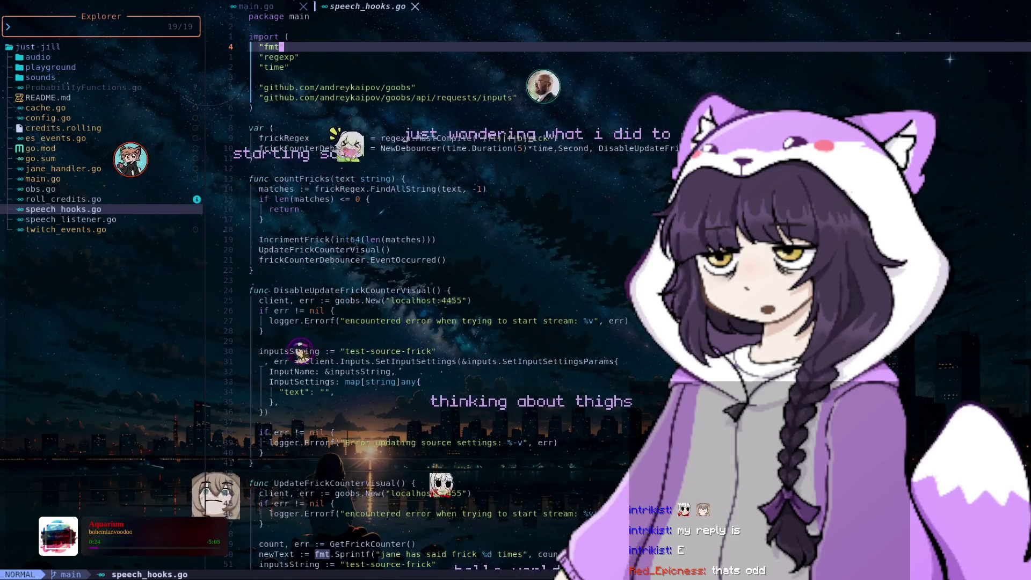
{"action": "scroll", "coordinate": [430, 290], "scroll_direction": "down", "scroll_amount": 2}
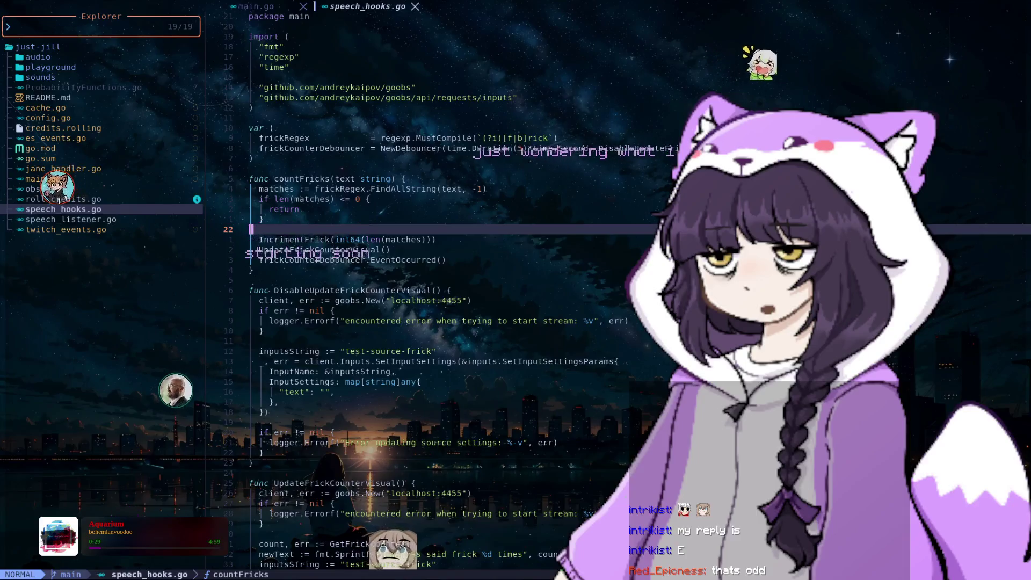
- Scroll through speech_hooks.go's Debouncer code to its event-receiving case
{"action": "scroll", "coordinate": [430, 290], "scroll_direction": "down", "scroll_amount": 2}
{"action": "scroll", "coordinate": [429, 290], "scroll_direction": "down", "scroll_amount": 7}
{"action": "scroll", "coordinate": [430, 291], "scroll_direction": "down", "scroll_amount": 7}
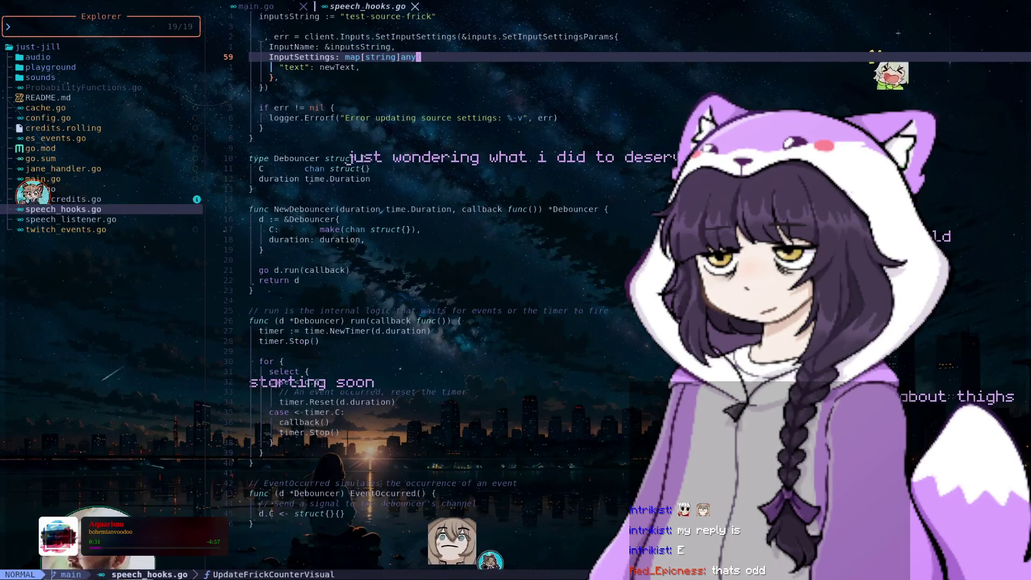
{"action": "scroll", "coordinate": [430, 291], "scroll_direction": "down", "scroll_amount": 7}
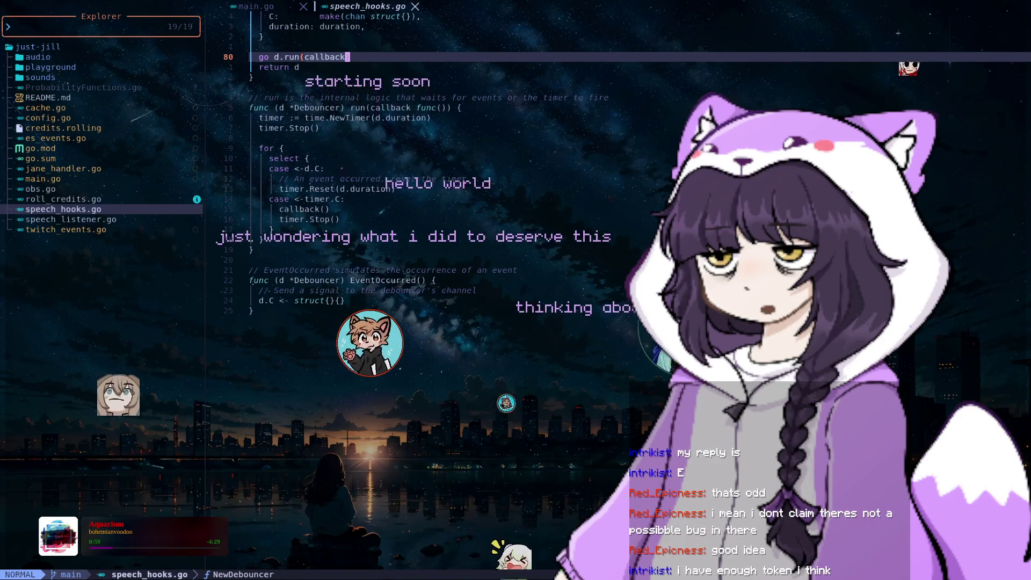
{"action": "left_click", "coordinate": [322, 168]}
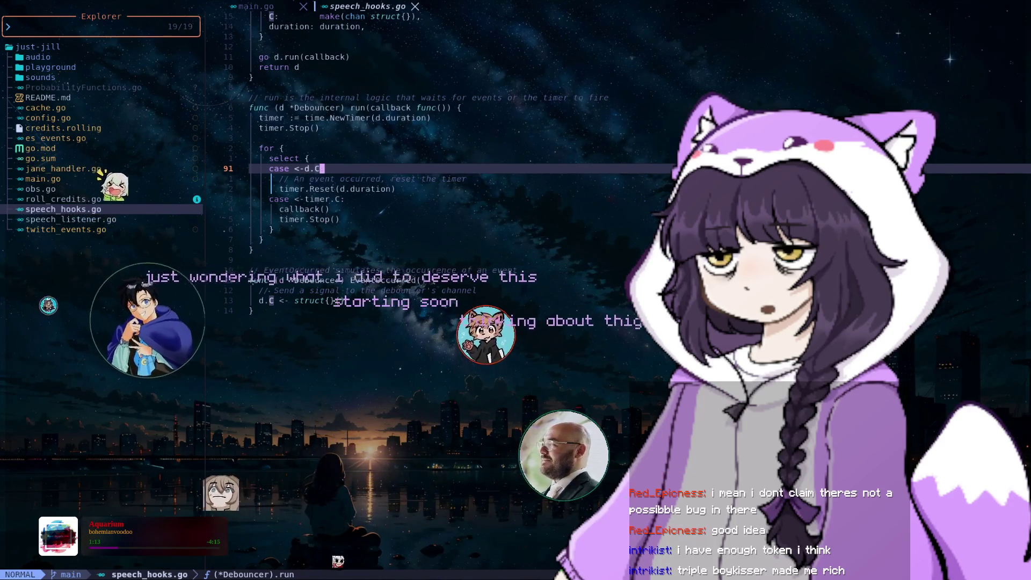
- Open go.sum, then jane_handler.go, and start selecting the commented logger.Infof line
{"action": "left_click", "coordinate": [40, 159]}
{"action": "left_click", "coordinate": [63, 169]}
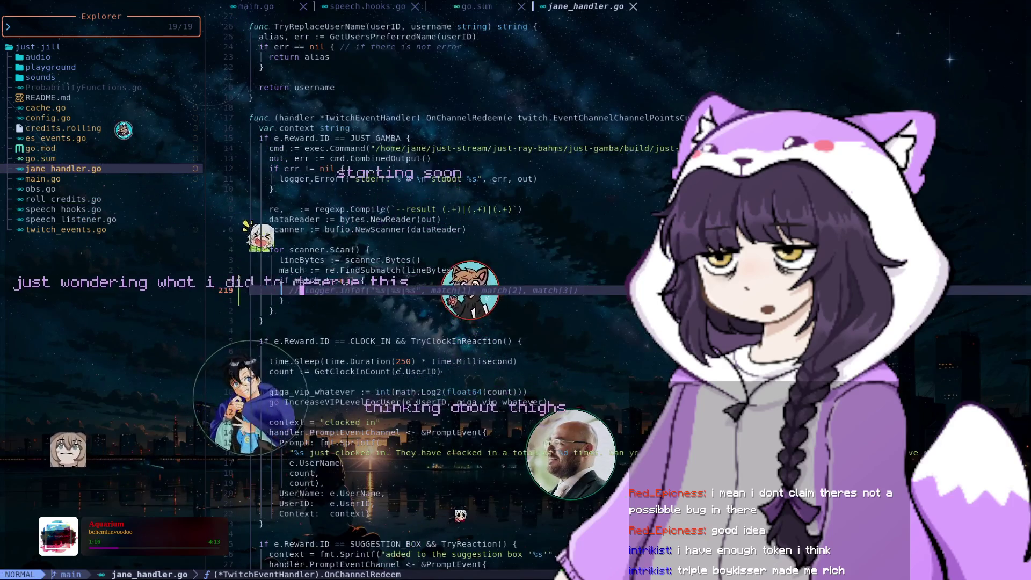
{"action": "key", "text": "shift+v"}
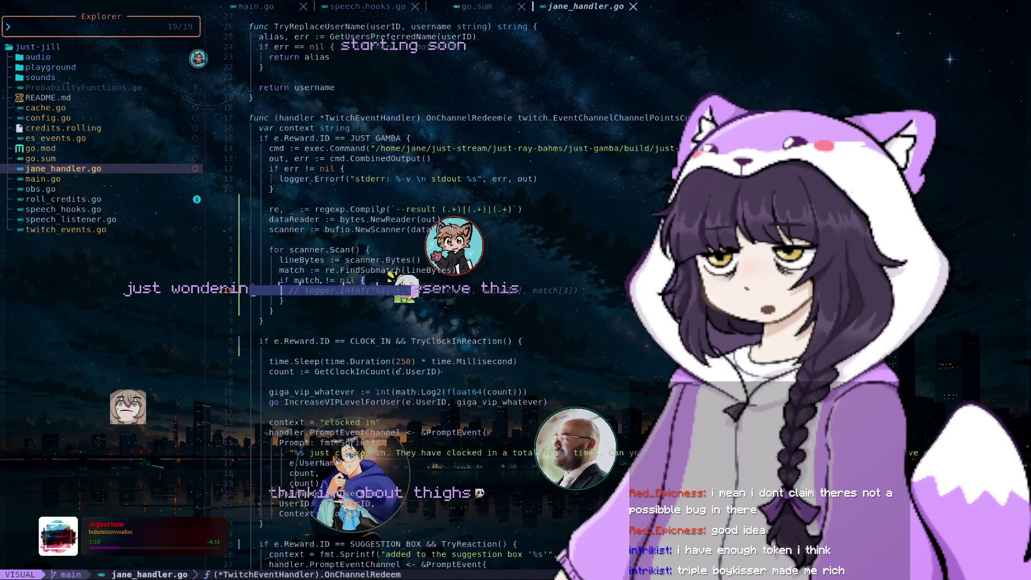
{"action": "key", "text": "k"}
{"action": "key", "text": "k"}
{"action": "key", "text": "k"}
{"action": "key", "text": "k"}
{"action": "key", "text": "k"}
{"action": "key", "text": "k"}
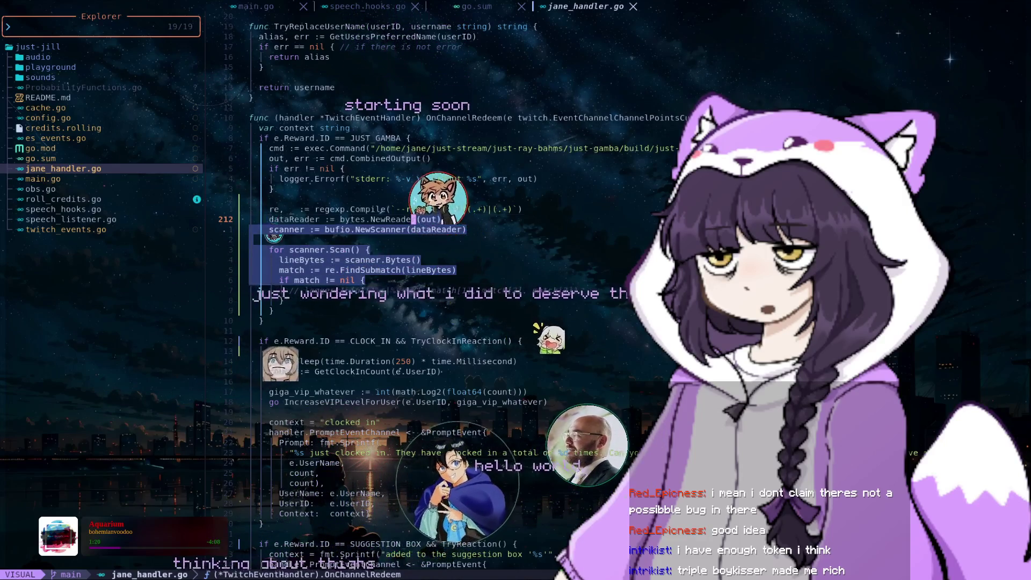
{"action": "key", "text": "Escape"}
{"action": "key", "text": "k"}
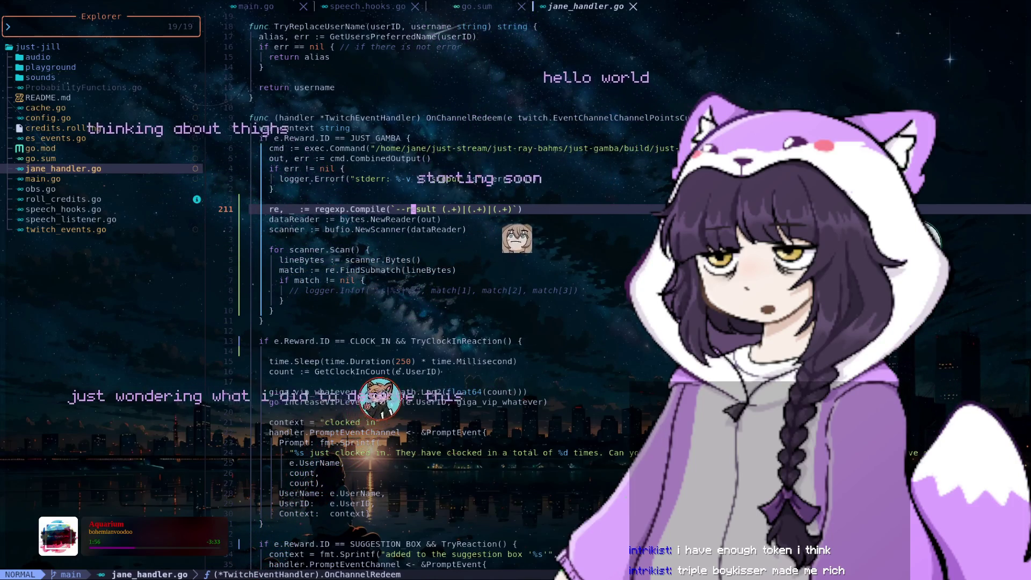
{"action": "key", "text": "j"}
{"action": "key", "text": "j"}
{"action": "key", "text": "j"}
{"action": "key", "text": "j"}
{"action": "key", "text": "j"}
{"action": "key", "text": "j"}
{"action": "key", "text": "j"}
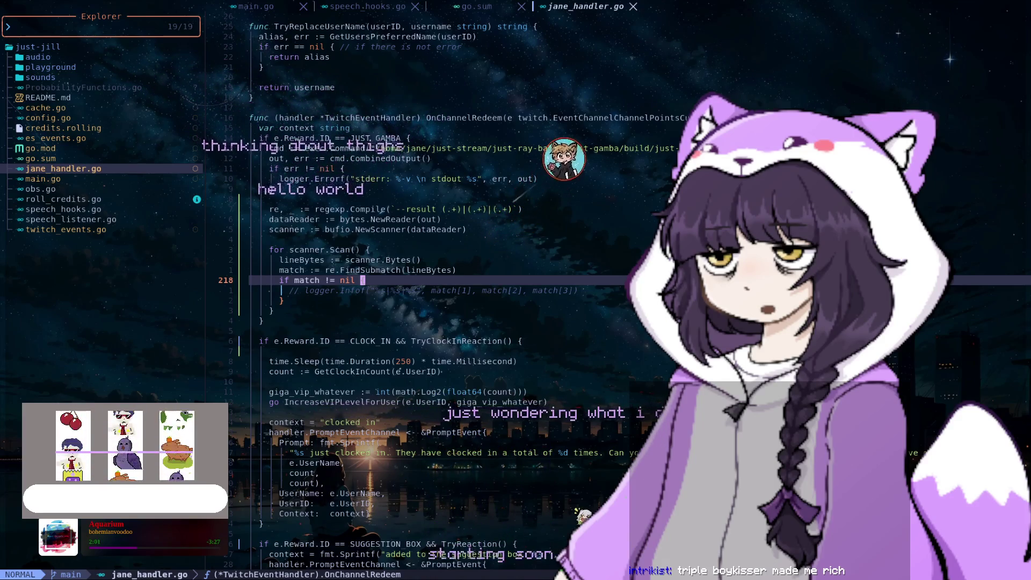
{"action": "key", "text": "j"}
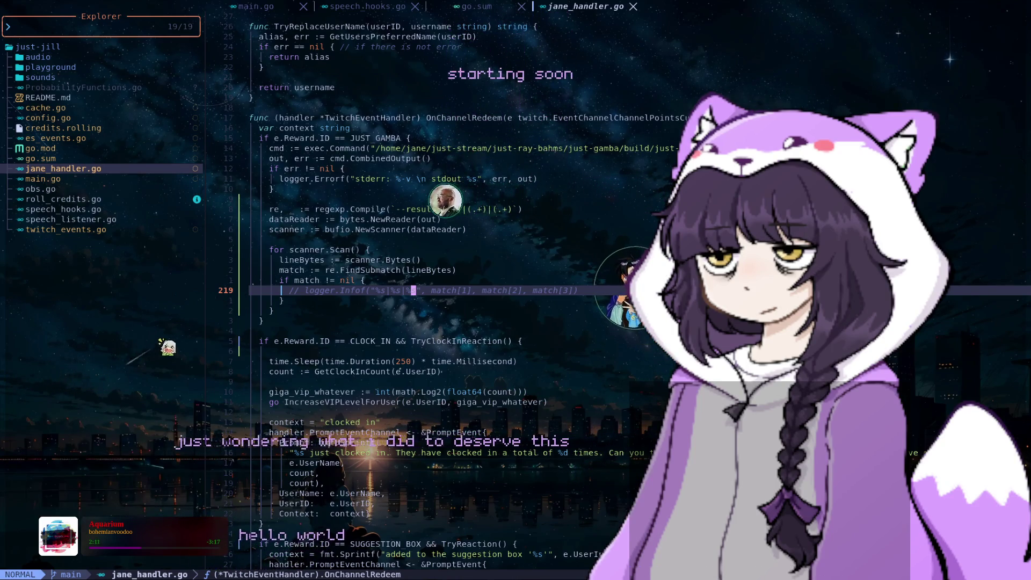
{"action": "key", "text": "k"}
{"action": "key", "text": "k"}
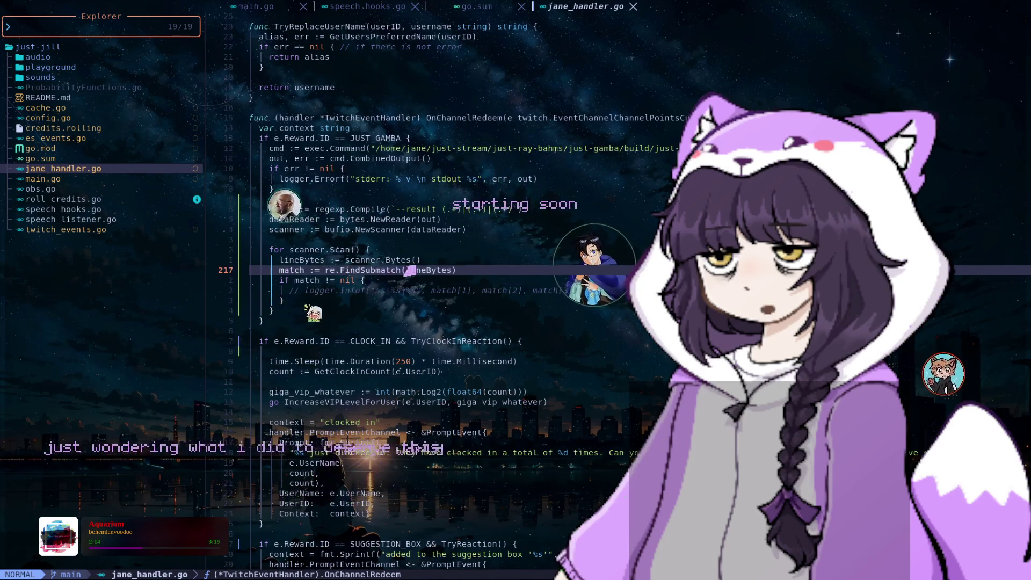
{"action": "key", "text": "k"}
{"action": "key", "text": "k"}
{"action": "key", "text": "k"}
{"action": "key", "text": "k"}
{"action": "key", "text": "k"}
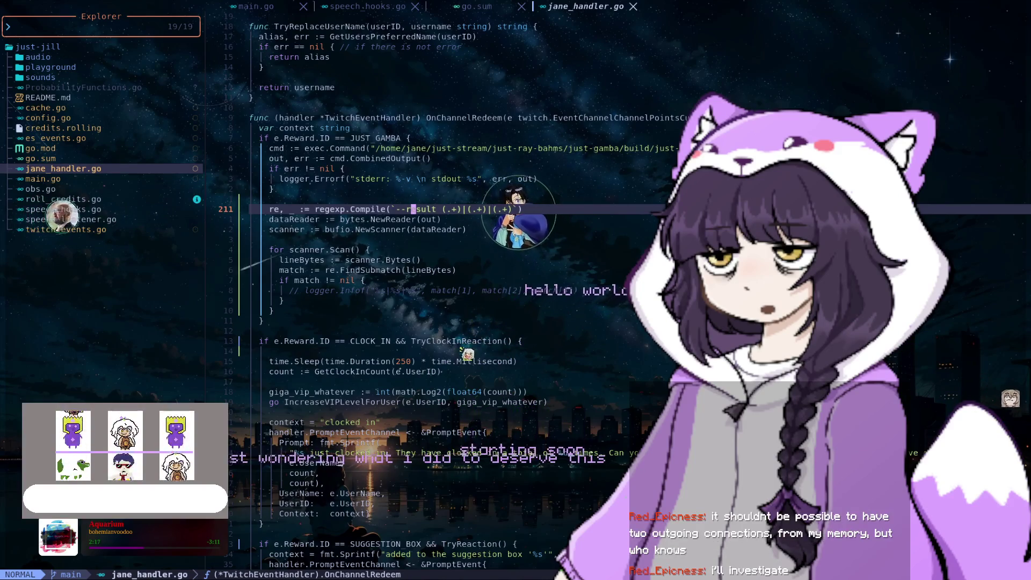
{"action": "key", "text": "j"}
{"action": "key", "text": "j"}
{"action": "key", "text": "j"}
{"action": "key", "text": "j"}
{"action": "key", "text": "j"}
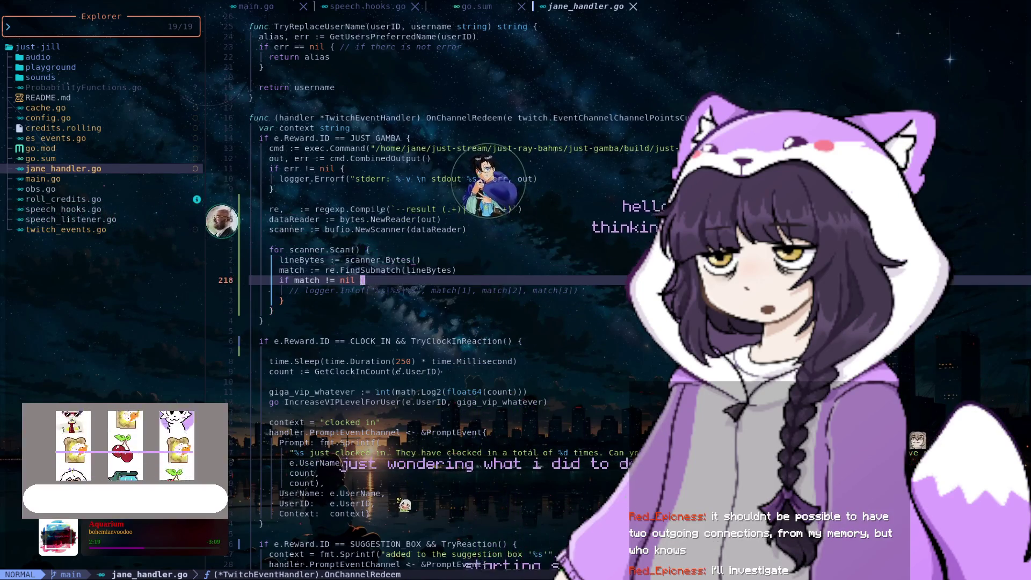
{"action": "key", "text": "k"}
{"action": "key", "text": "k"}
{"action": "key", "text": "k"}
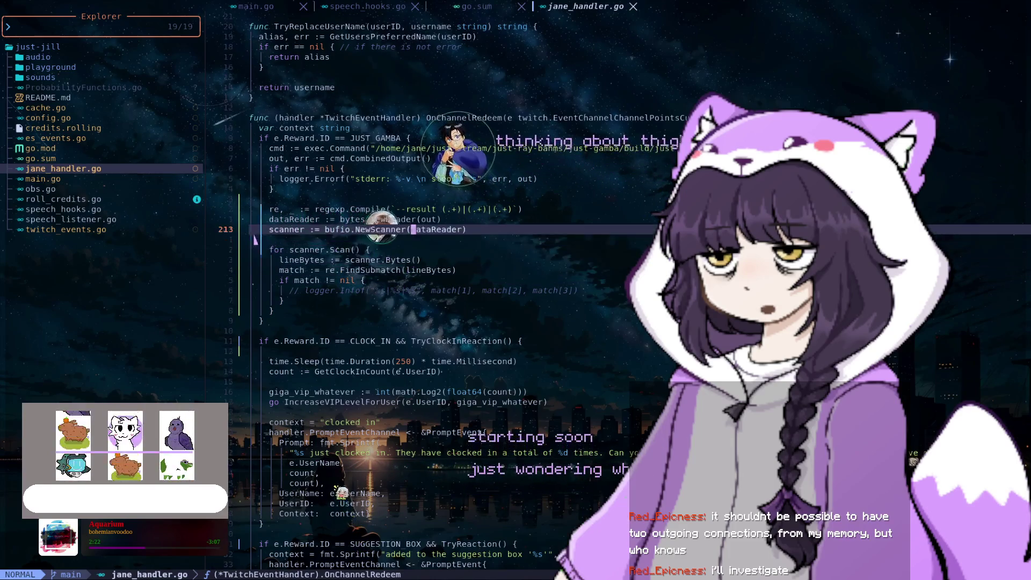
{"action": "key", "text": "k"}
{"action": "key", "text": "h"}
{"action": "key", "text": "h"}
{"action": "key", "text": "h"}
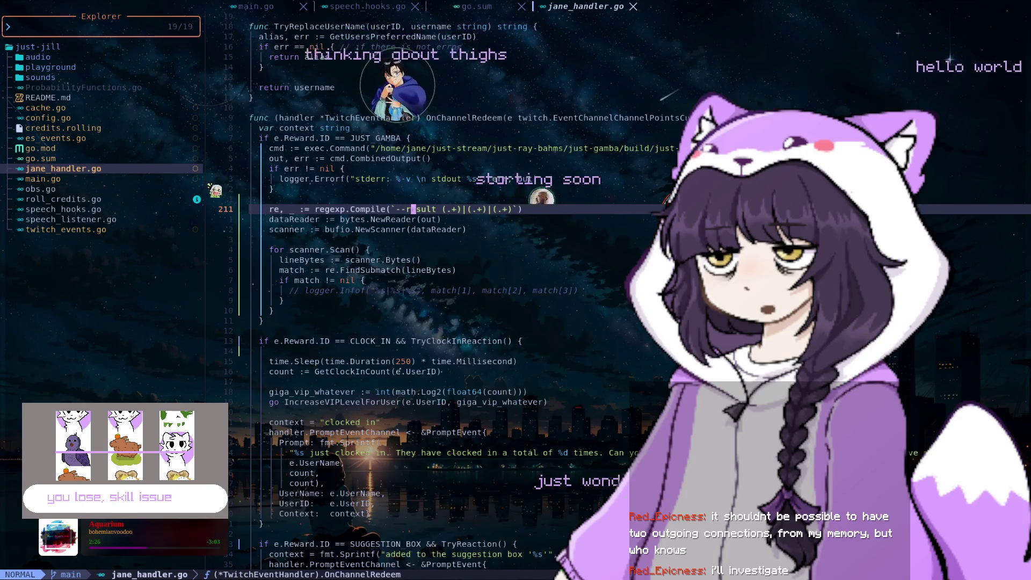
{"action": "key", "text": "h"}
{"action": "key", "text": "h"}
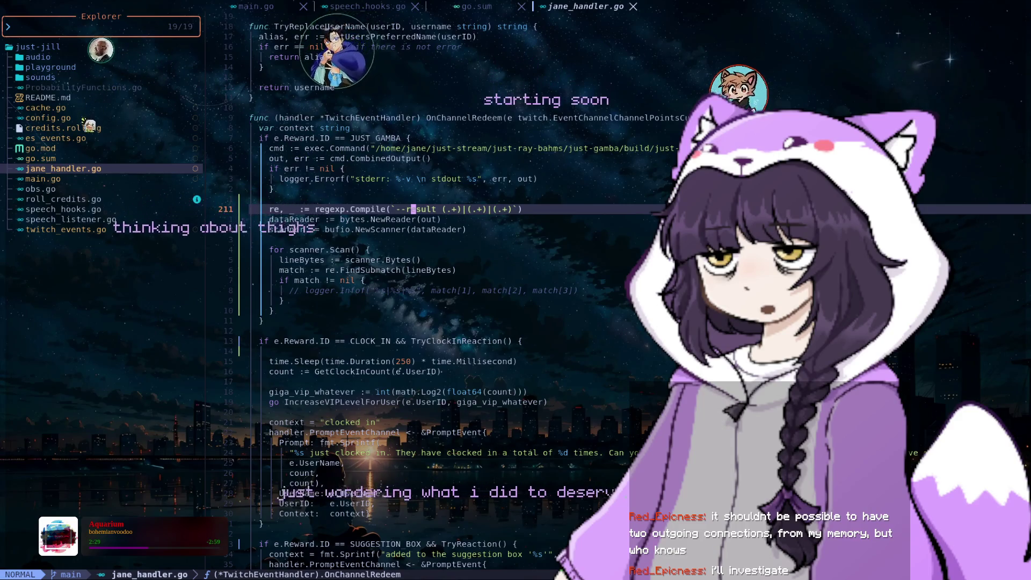
{"action": "key", "text": "j"}
{"action": "key", "text": "j"}
{"action": "key", "text": "j"}
{"action": "key", "text": "j"}
{"action": "key", "text": "j"}
{"action": "key", "text": "j"}
{"action": "key", "text": "j"}
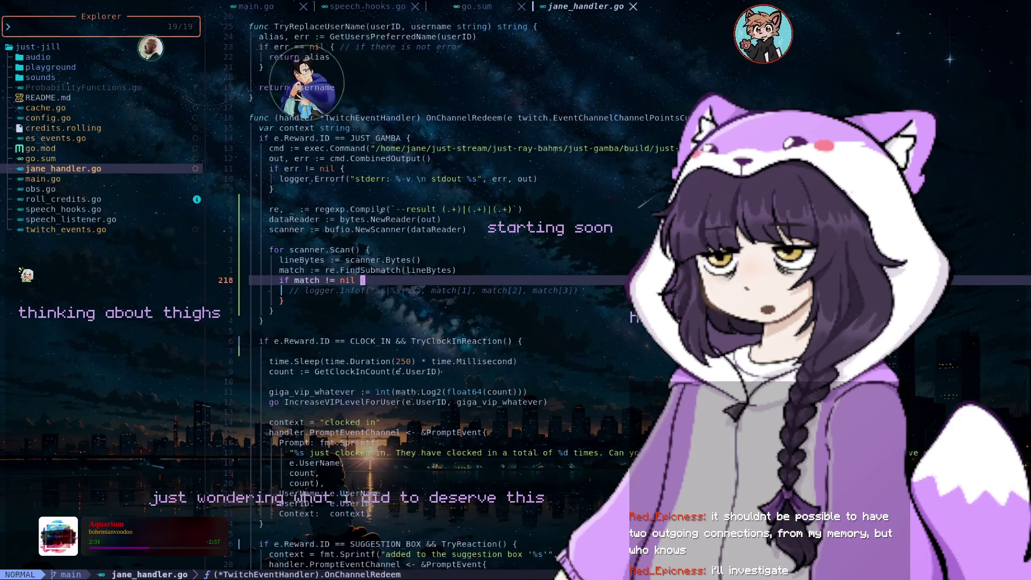
{"action": "key", "text": "k"}
{"action": "key", "text": "k"}
{"action": "key", "text": "k"}
{"action": "key", "text": "k"}
{"action": "key", "text": "k"}
{"action": "key", "text": "k"}
{"action": "key", "text": "e"}
{"action": "key", "text": "k"}
{"action": "key", "text": "l"}
{"action": "key", "text": "l"}
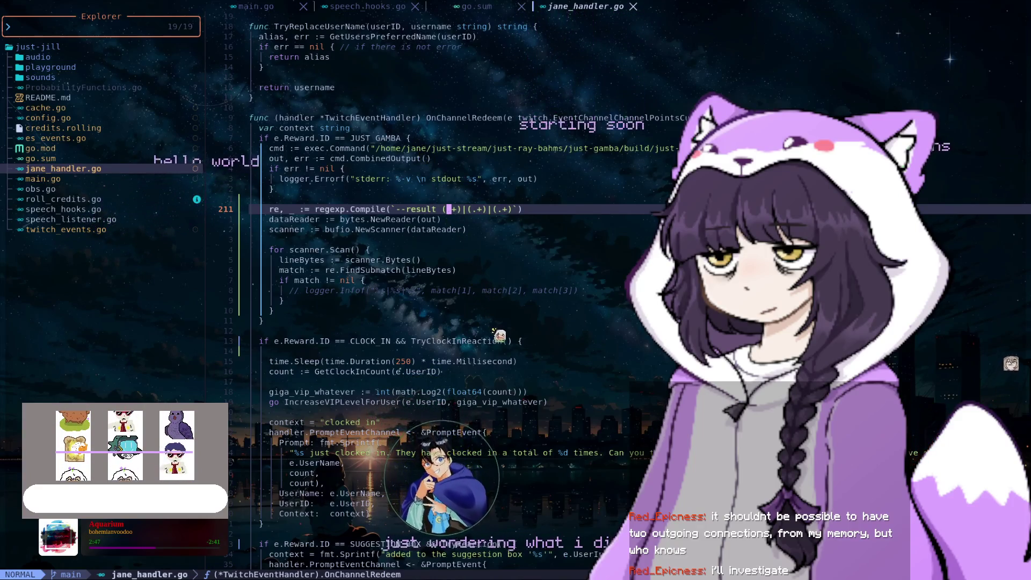
{"action": "key", "text": "j"}
{"action": "key", "text": "j"}
{"action": "key", "text": "j"}
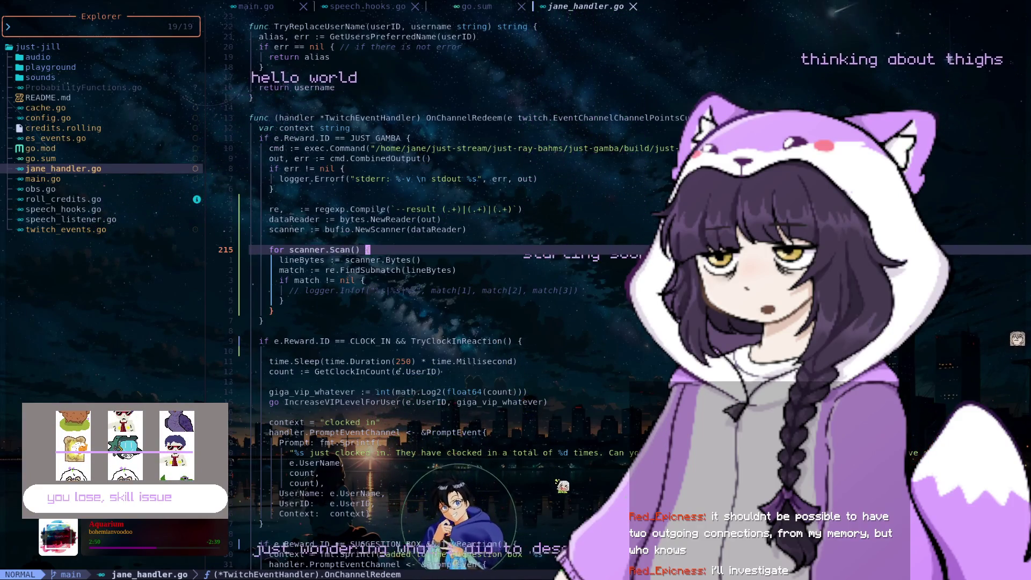
{"action": "key", "text": "k"}
{"action": "key", "text": "k"}
{"action": "key", "text": "k"}
{"action": "key", "text": "k"}
{"action": "key", "text": "k"}
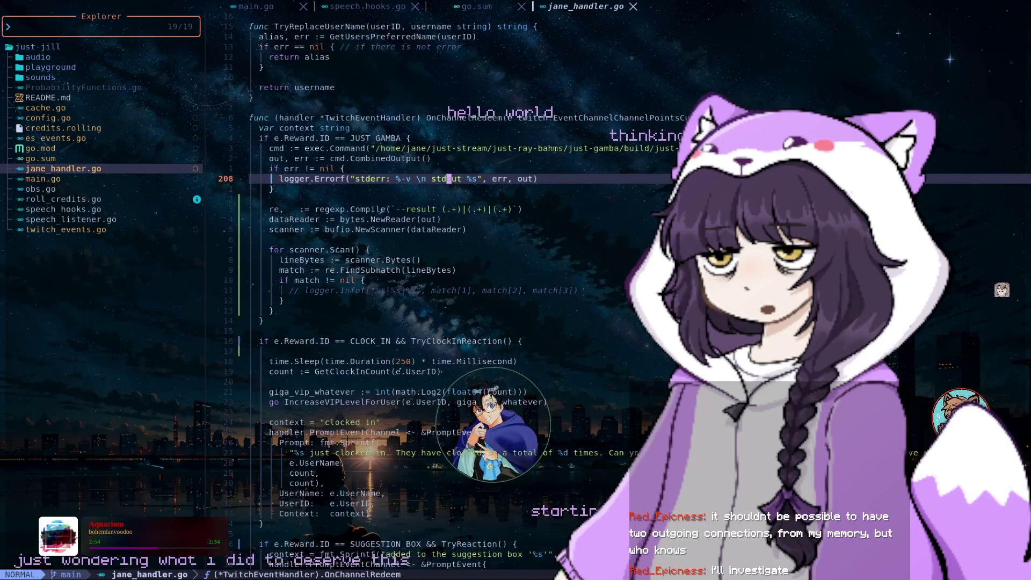
{"action": "key", "text": "k"}
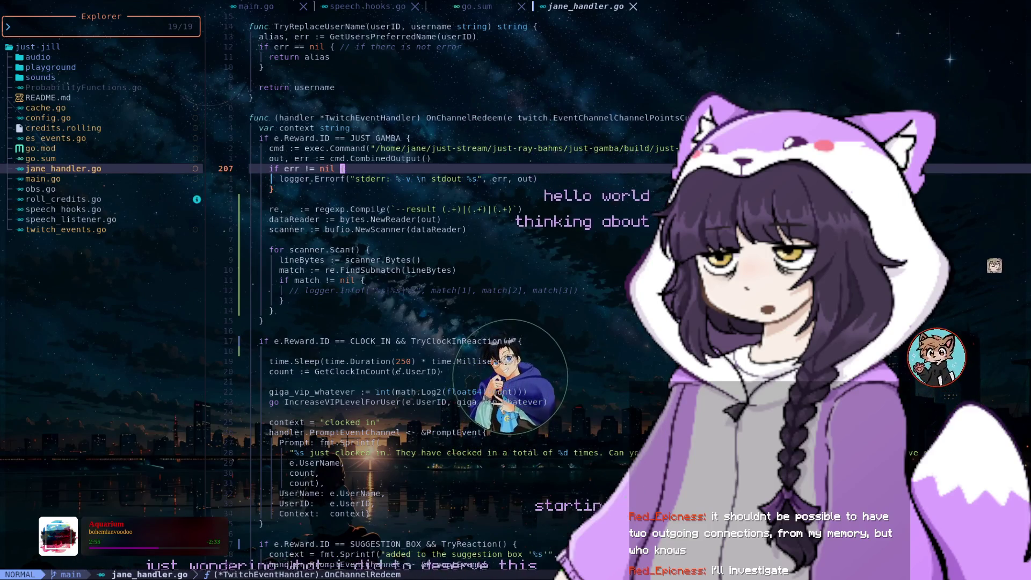
{"action": "key", "text": "j"}
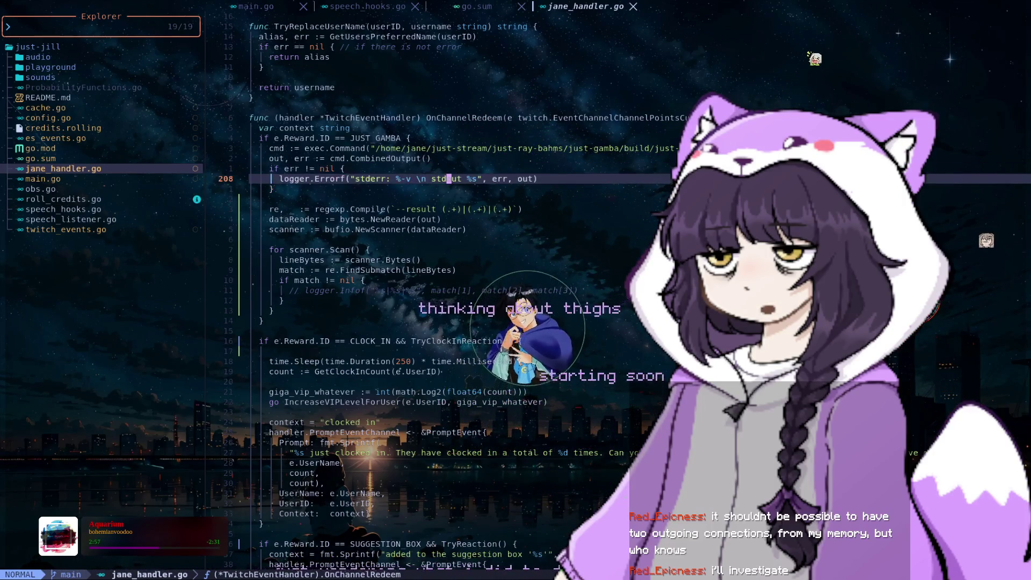
{"action": "key", "text": "k"}
{"action": "key", "text": "j"}
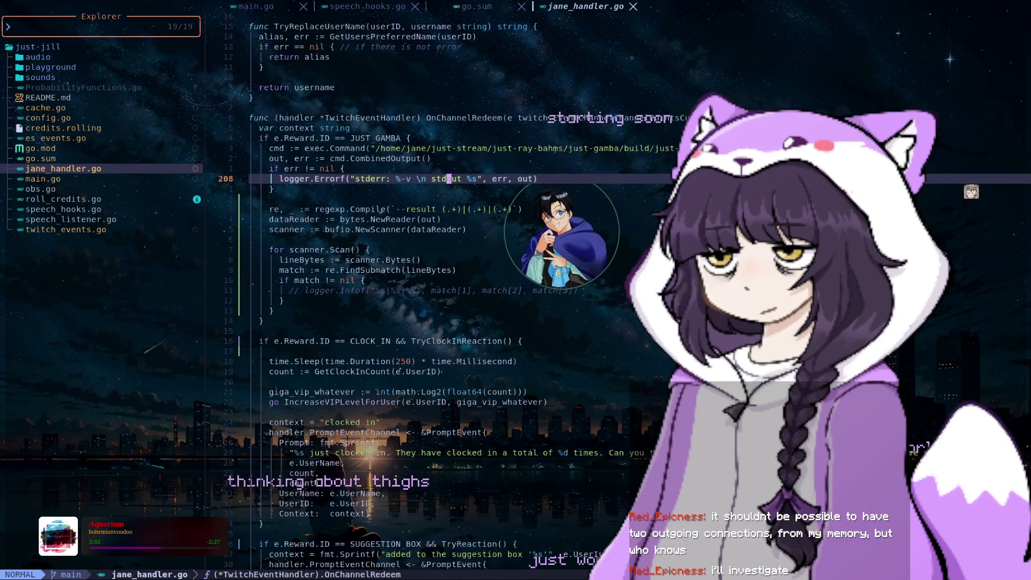
{"action": "key", "text": "b"}
{"action": "key", "text": "o"}
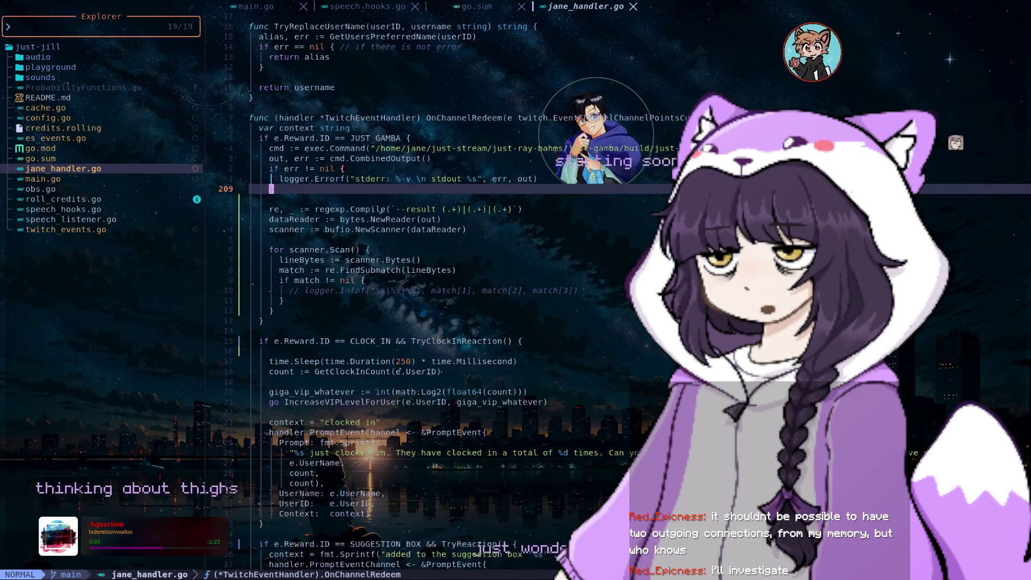
{"action": "key", "text": "u"}
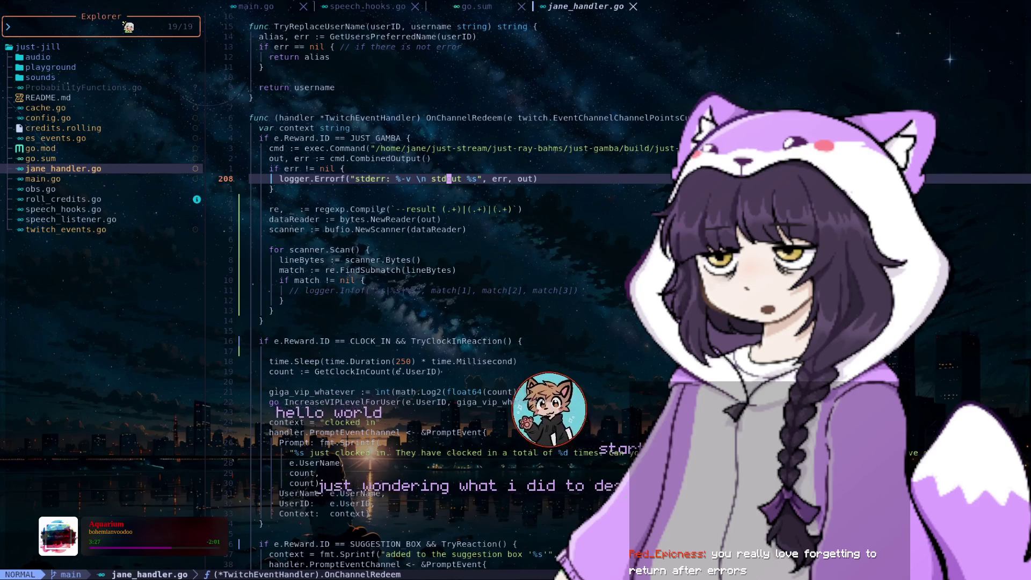
{"action": "left_click", "coordinate": [308, 290]}
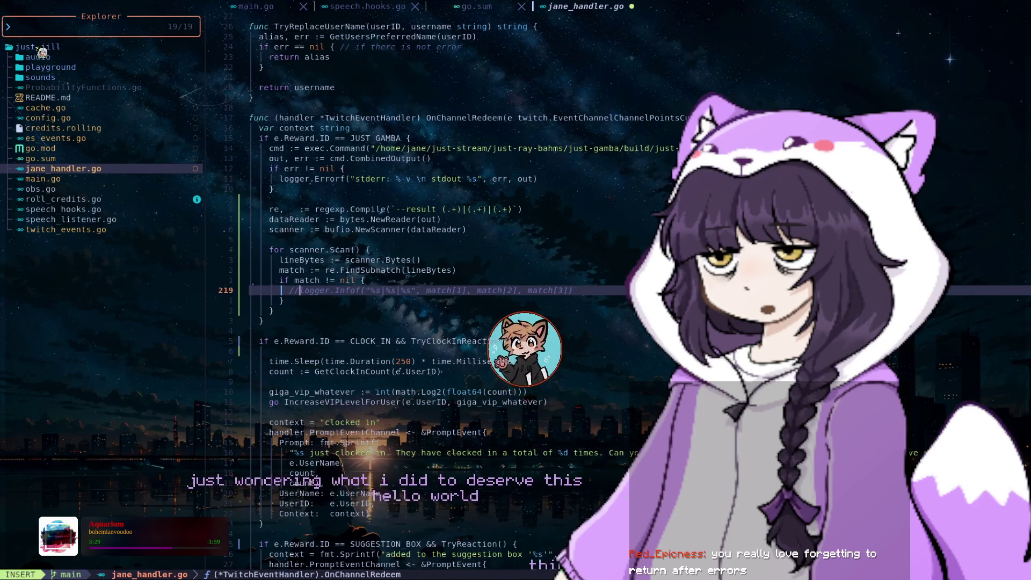
- Leave insert mode and move up from line 219 to the match := line 217
{"action": "key", "text": "Escape"}
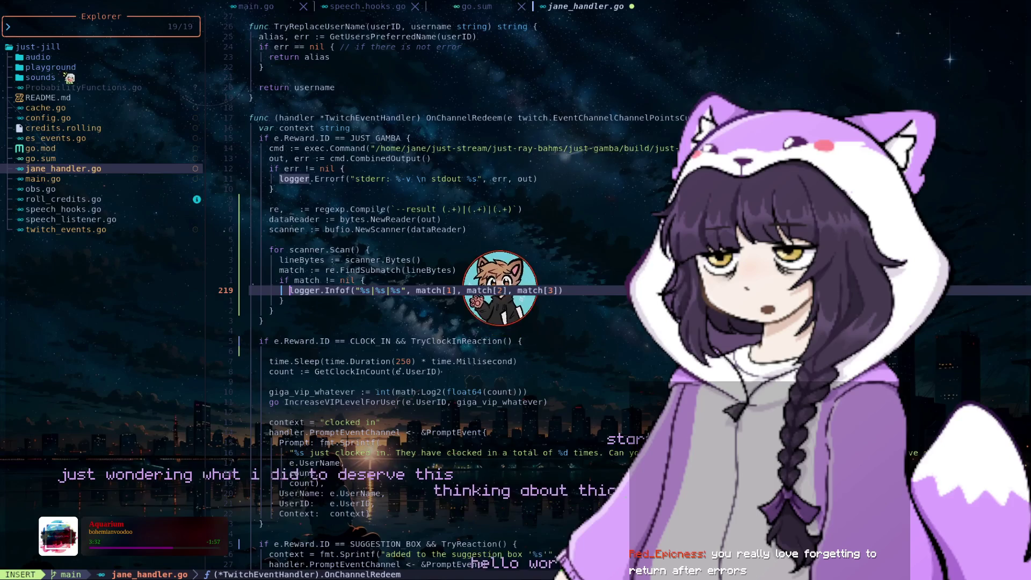
{"action": "key", "text": "h"}
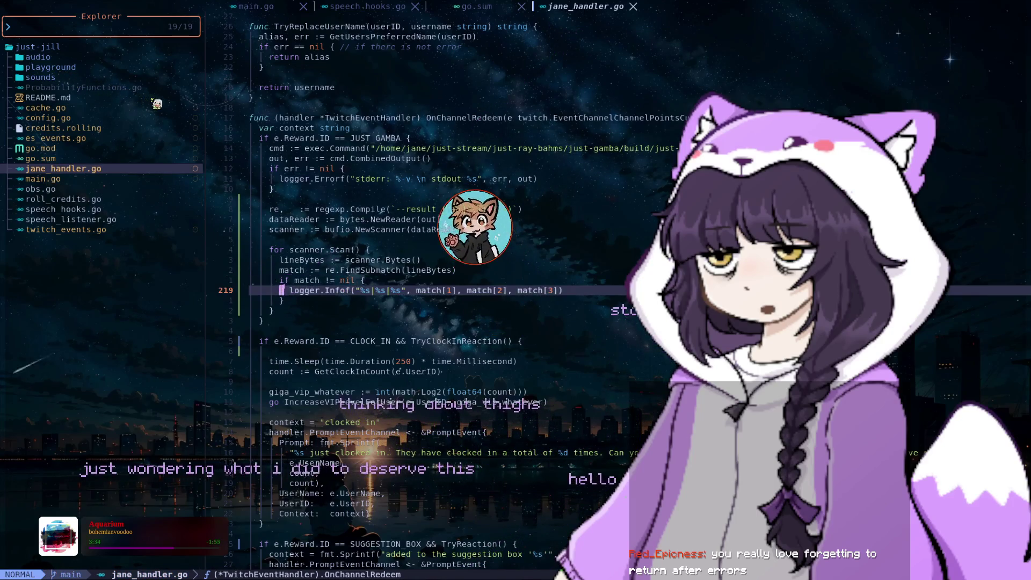
{"action": "key", "text": "k"}
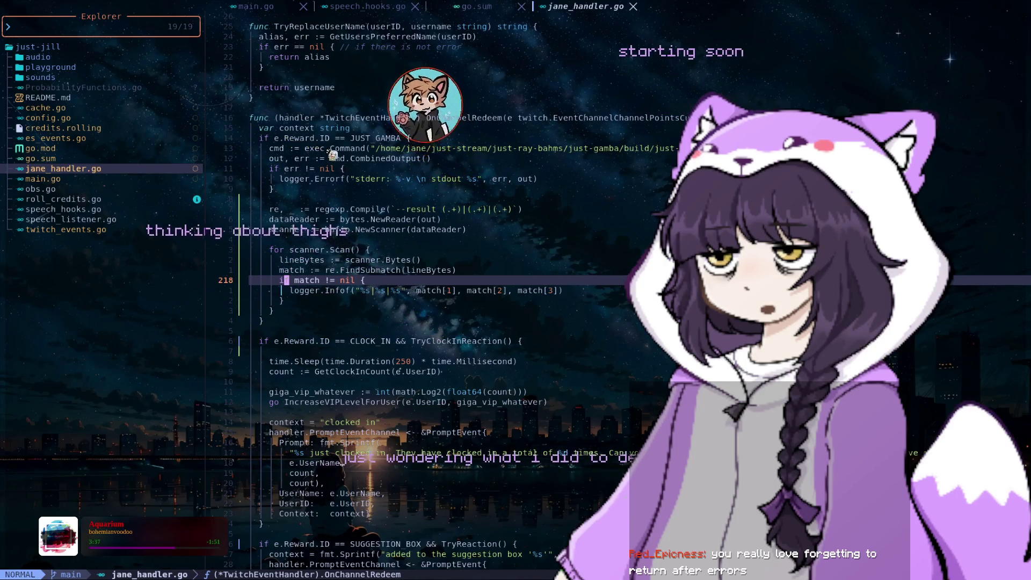
{"action": "key", "text": "k"}
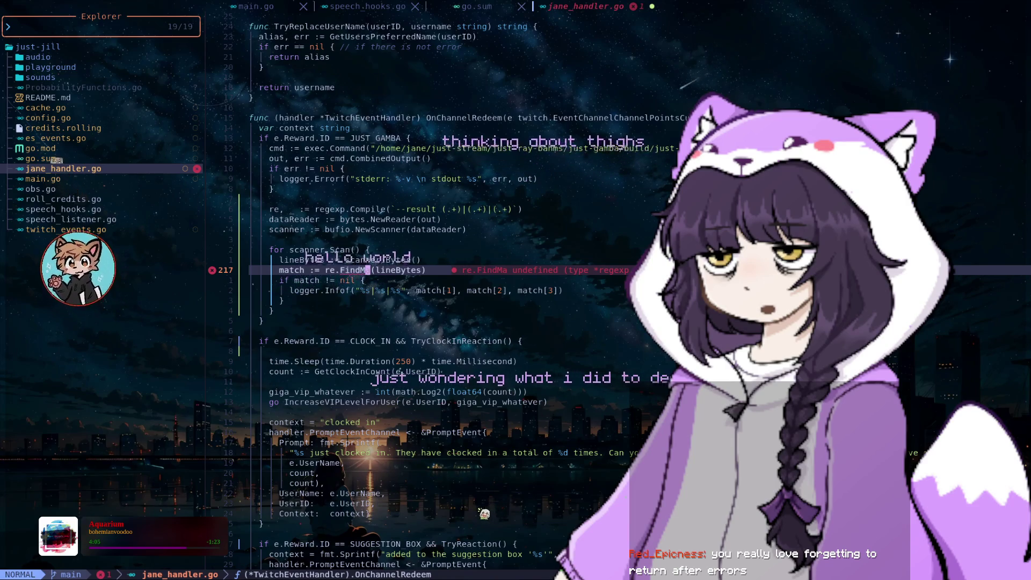
- Undo the FindMa edit, search for SubM, and move focus to the file explorer
{"action": "key", "text": "u"}
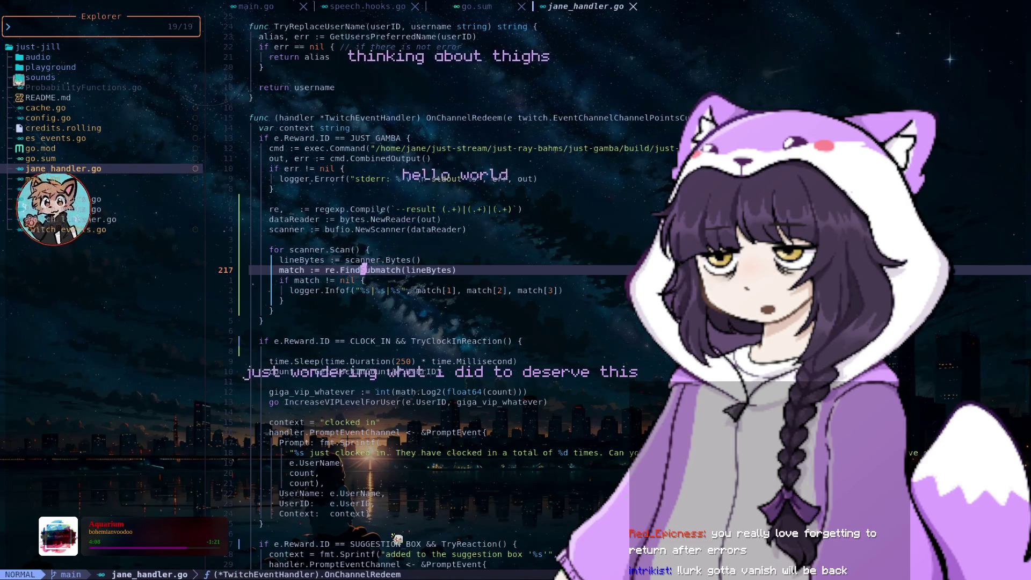
{"action": "type", "text": "Sub"}
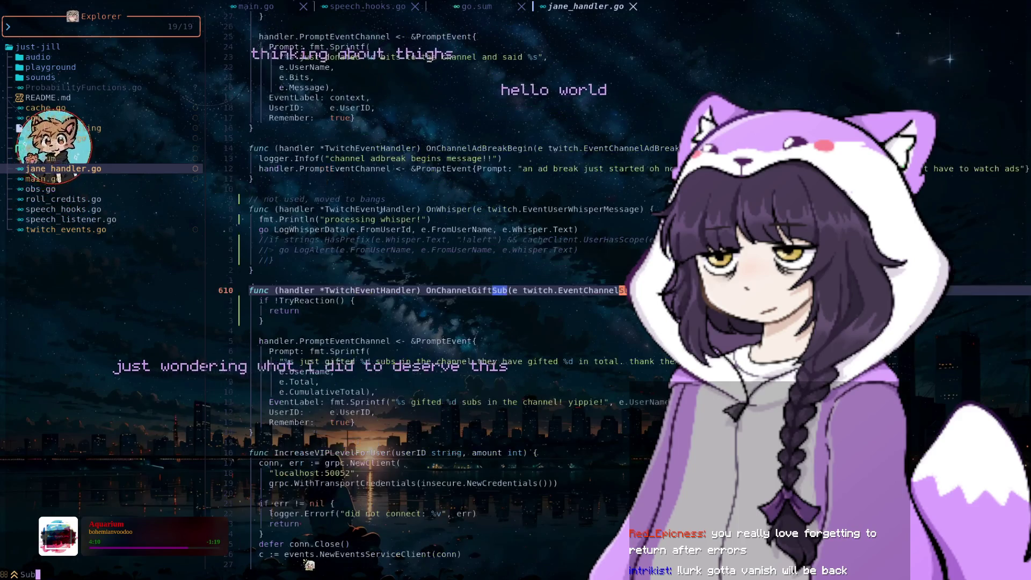
{"action": "type", "text": "M"}
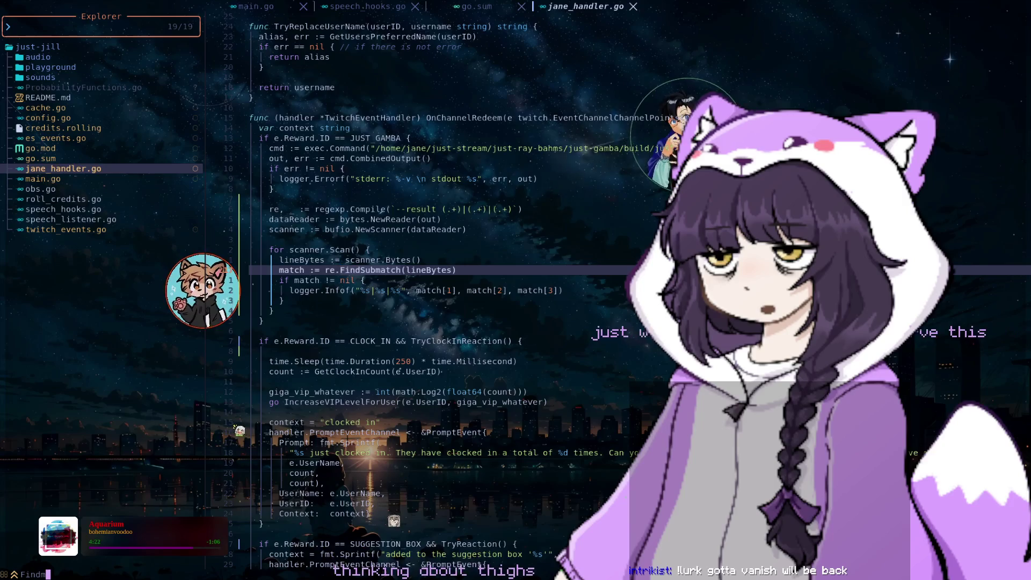
{"action": "key", "text": "Return"}
{"action": "key", "text": "ctrl+h"}
{"action": "key", "text": "j"}
{"action": "key", "text": "j"}
{"action": "key", "text": "j"}
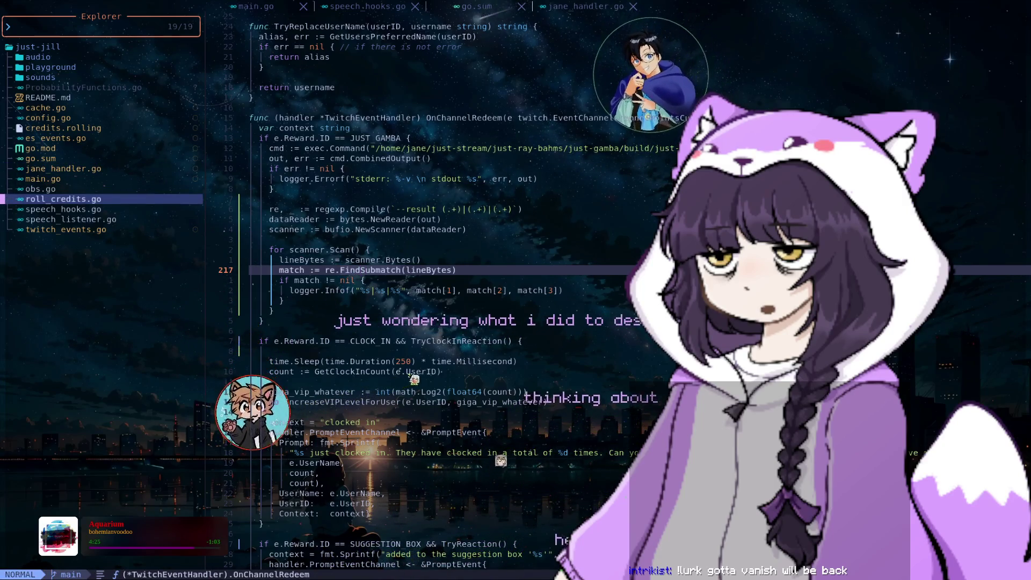
{"action": "key", "text": "k"}
{"action": "key", "text": "k"}
{"action": "key", "text": "k"}
{"action": "key", "text": "k"}
{"action": "key", "text": "k"}
{"action": "key", "text": "k"}
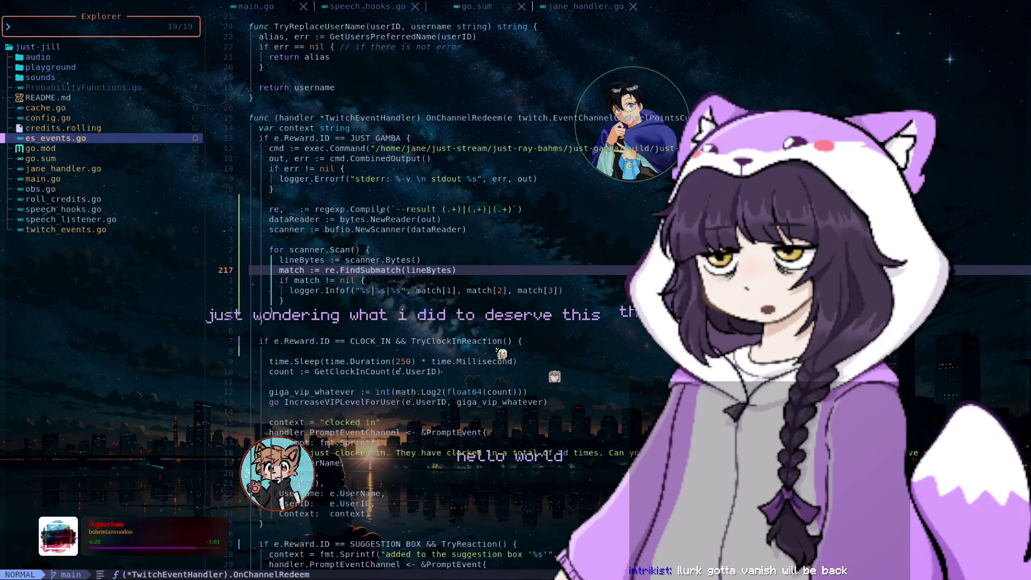
- Open twitch_events.go from the explorer in a new tab and cancel the Find prompt
{"action": "key", "text": "j"}
{"action": "key", "text": "j"}
{"action": "key", "text": "j"}
{"action": "key", "text": "j"}
{"action": "key", "text": "j"}
{"action": "key", "text": "j"}
{"action": "key", "text": "j"}
{"action": "key", "text": "j"}
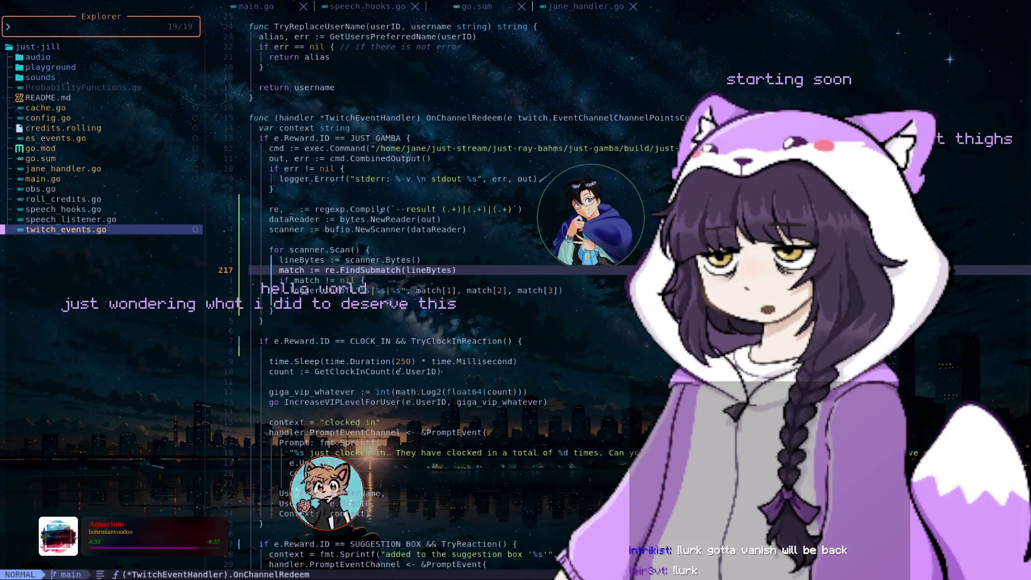
{"action": "key", "text": "k"}
{"action": "key", "text": "k"}
{"action": "key", "text": "k"}
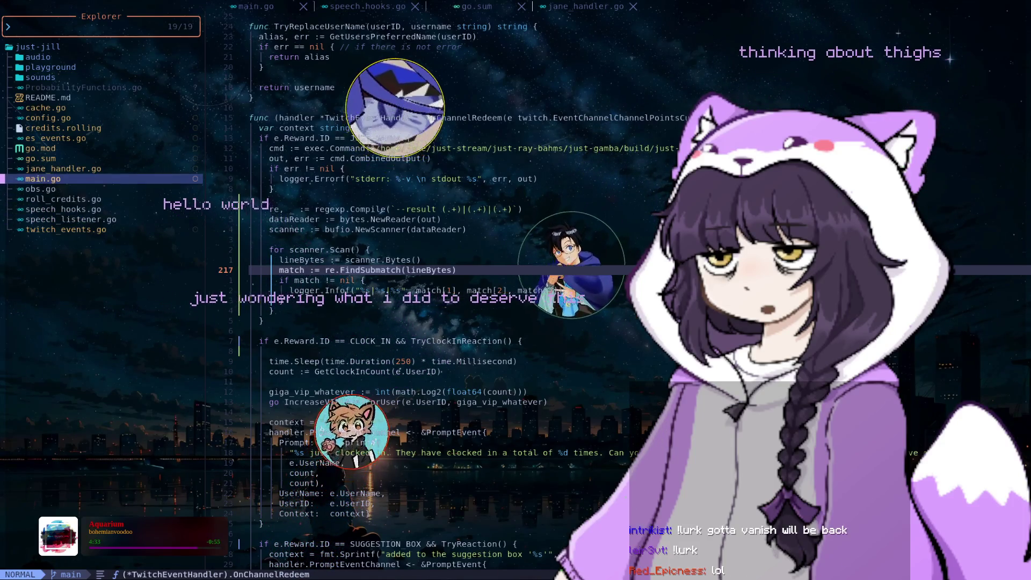
{"action": "key", "text": "j"}
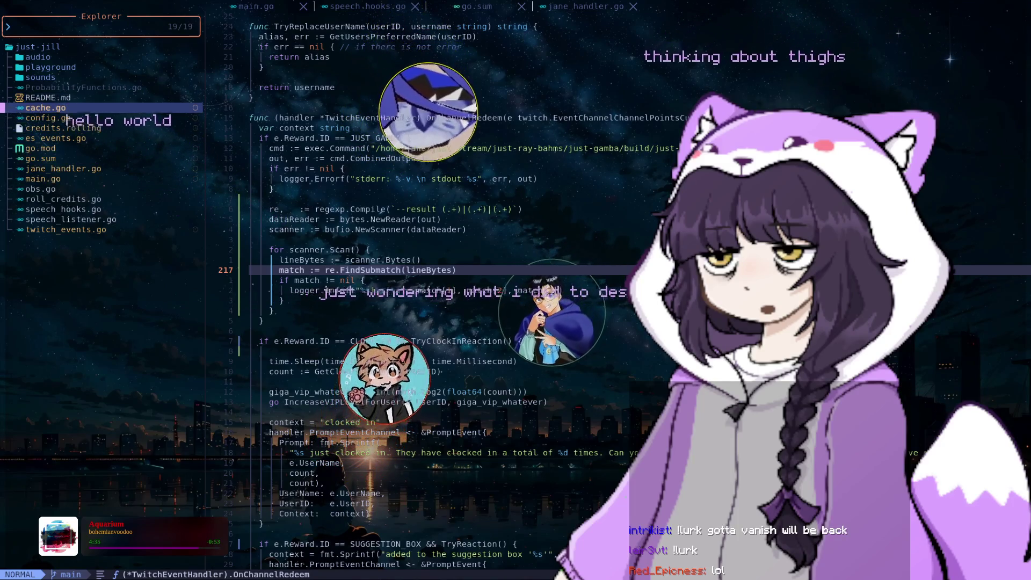
{"action": "key", "text": "j"}
{"action": "key", "text": "j"}
{"action": "key", "text": "j"}
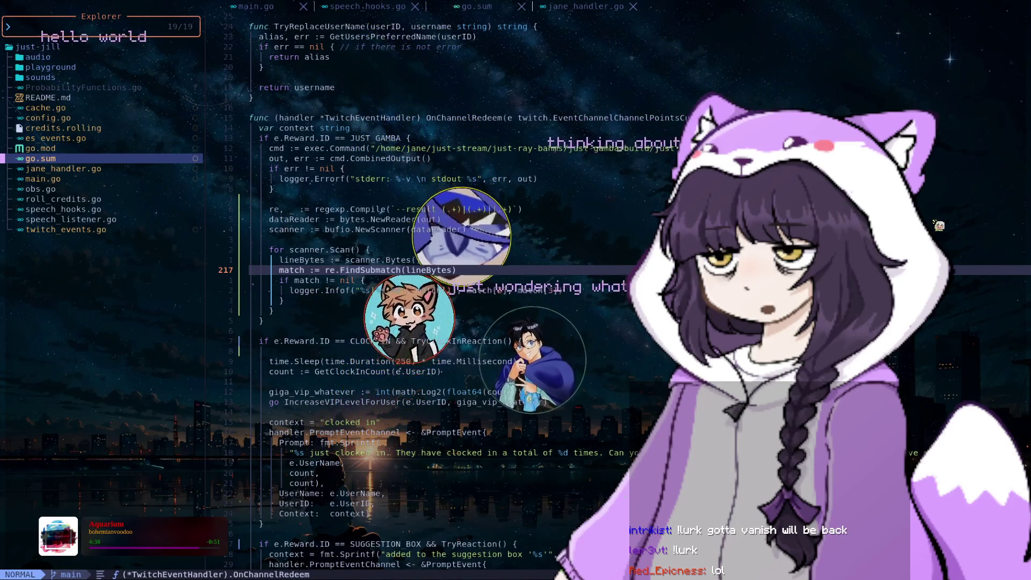
{"action": "key", "text": "j"}
{"action": "key", "text": "j"}
{"action": "key", "text": "j"}
{"action": "key", "text": "j"}
{"action": "key", "text": "j"}
{"action": "key", "text": "j"}
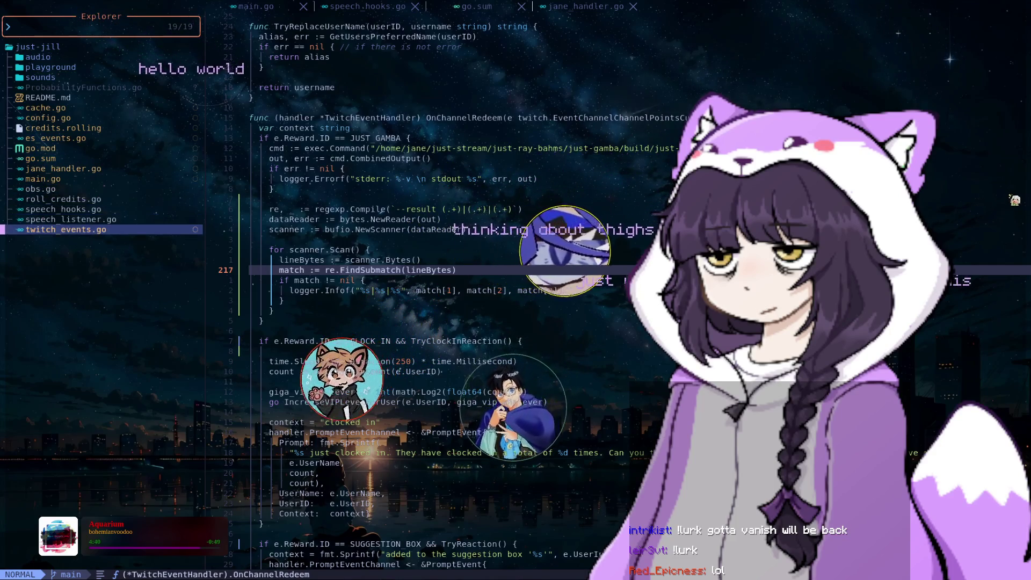
{"action": "key", "text": "Return"}
{"action": "type", "text": "Find"}
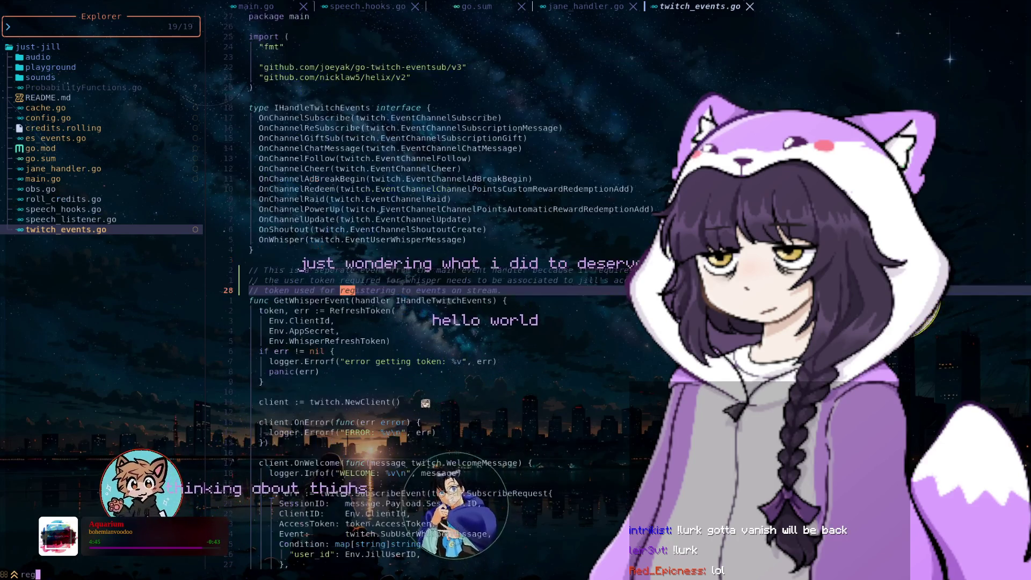
{"action": "key", "text": "Escape"}
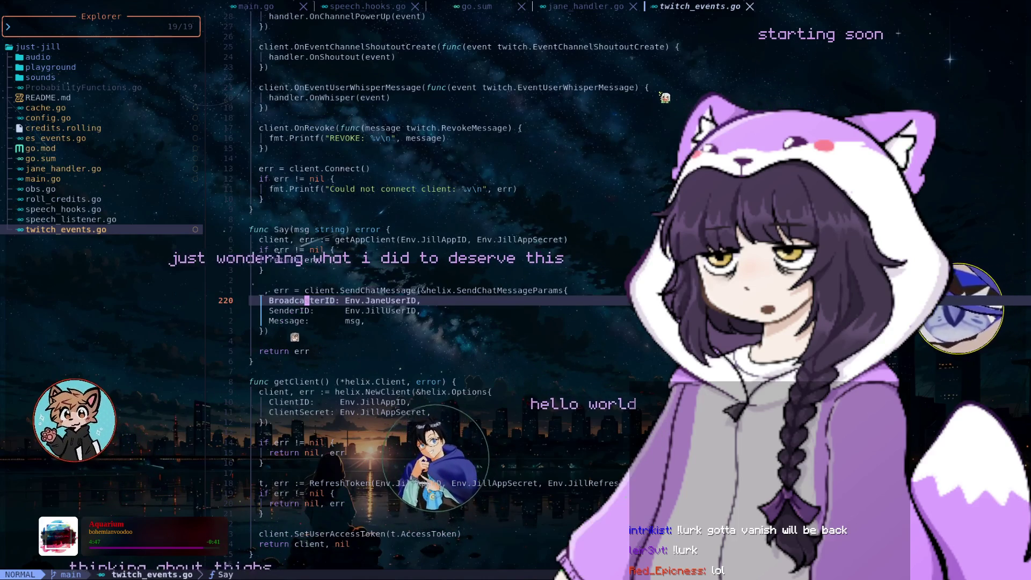
{"action": "key", "text": "ctrl+backslash"}
{"action": "type", "text": "sdcdj"}
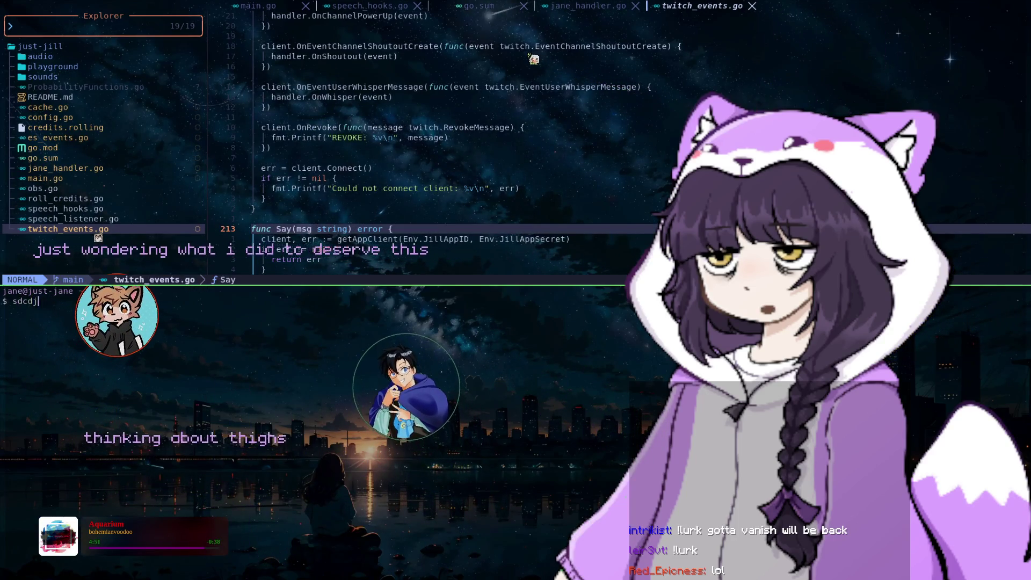
{"action": "key", "text": "BackSpace"}
{"action": "key", "text": "BackSpace"}
{"action": "key", "text": "BackSpace"}
{"action": "type", "text": "j"}
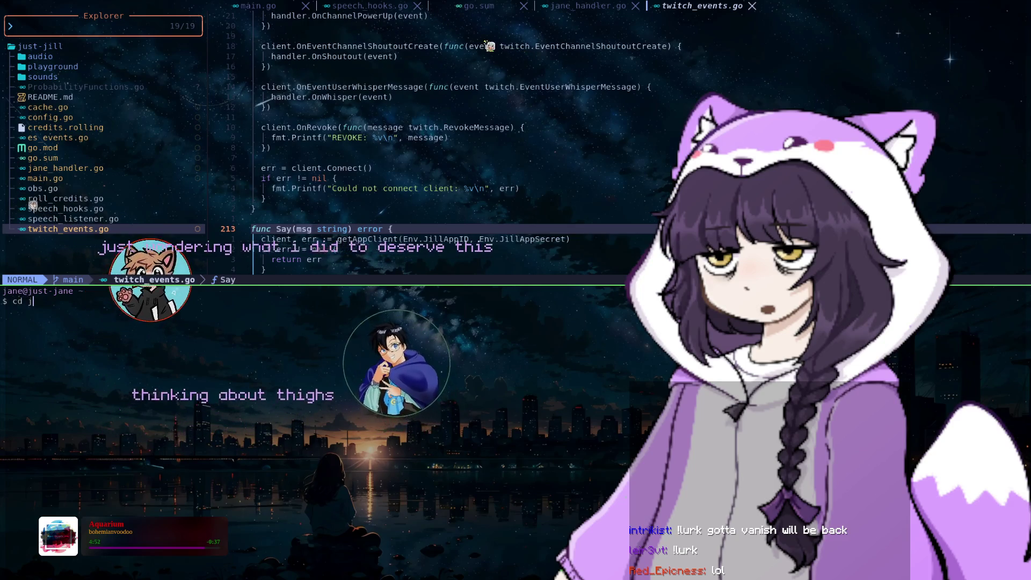
{"action": "type", "text": "ust-str`ju"}
{"action": "key", "text": "BackSpace"}
{"action": "key", "text": "BackSpace"}
{"action": "type", "text": "eam/"}
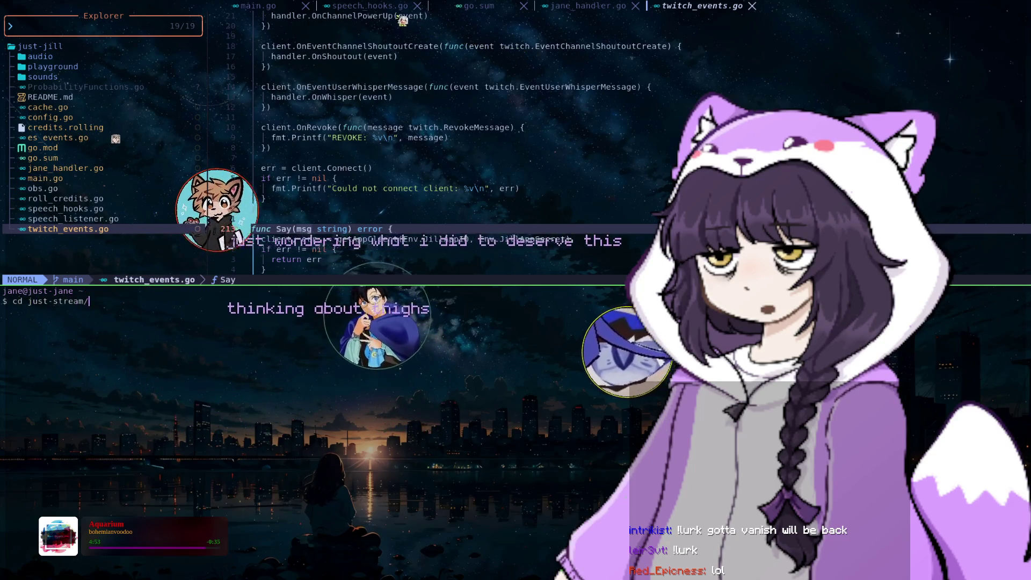
{"action": "type", "text": "just-stream/"}
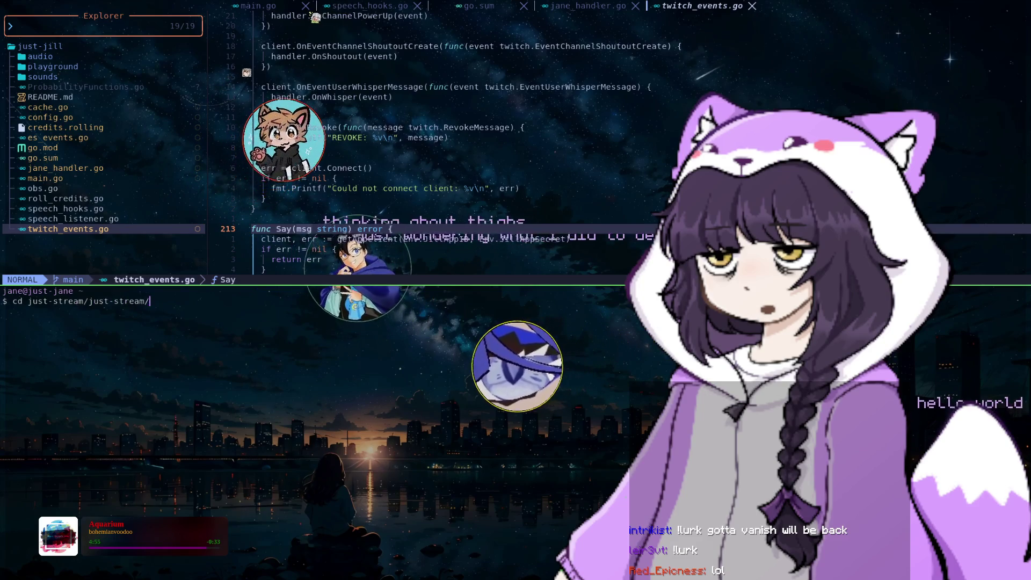
{"action": "type", "text": "just-main/"}
{"action": "key", "text": "Return"}
{"action": "type", "text": "vim"}
{"action": "key", "text": "Return"}
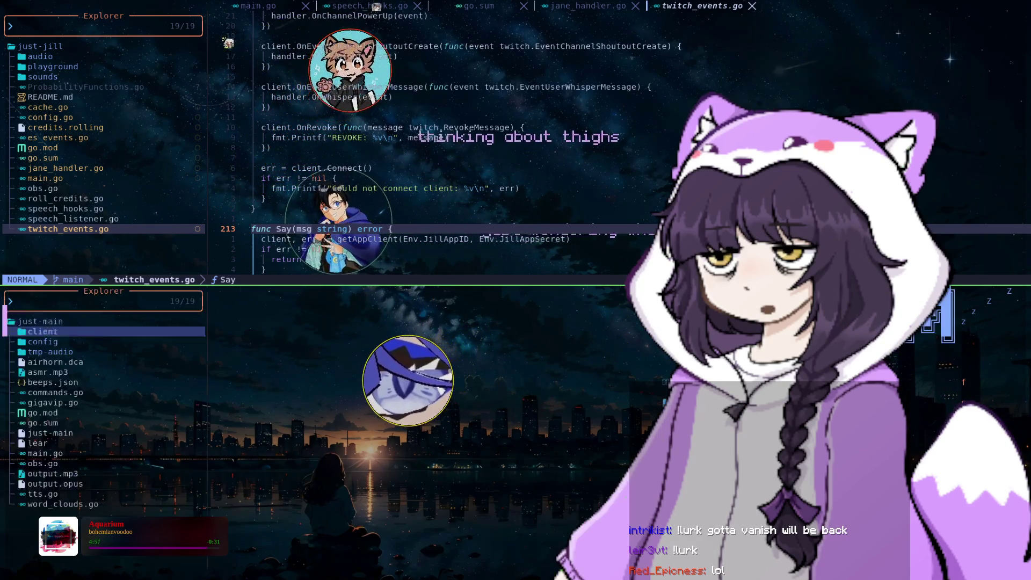
{"action": "key", "text": "j"}
{"action": "key", "text": "j"}
{"action": "key", "text": "j"}
{"action": "key", "text": "j"}
{"action": "key", "text": "Return"}
{"action": "type", "text": "/FindS"}
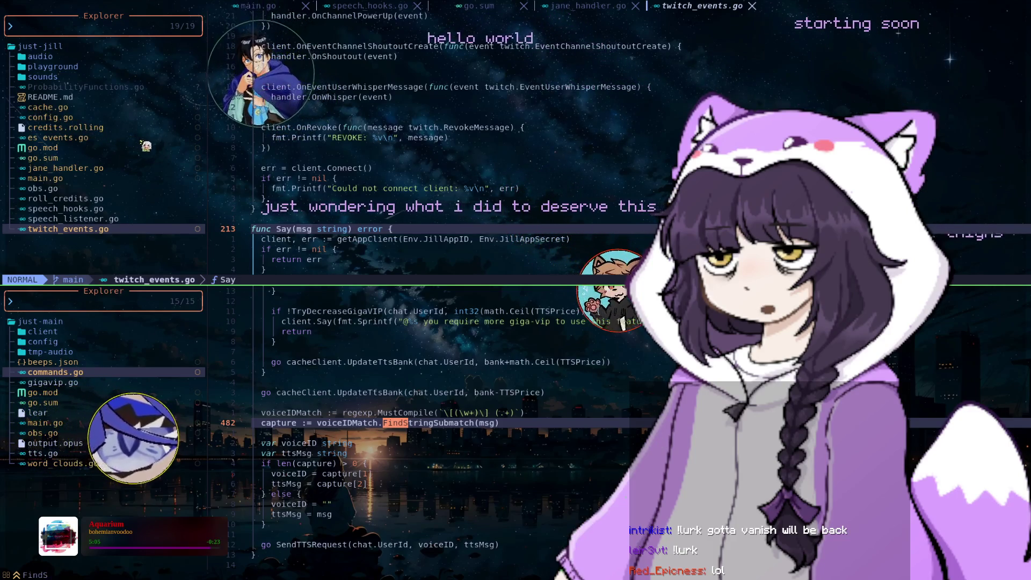
{"action": "type", "text": "qq"}
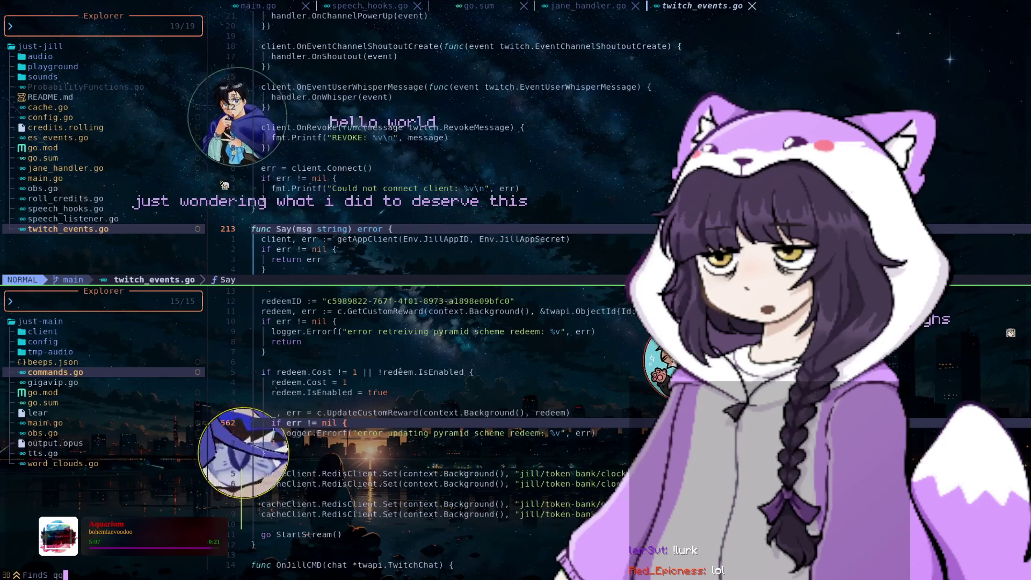
{"action": "key", "text": "Return"}
{"action": "type", "text": ":q"}
{"action": "key", "text": "Return"}
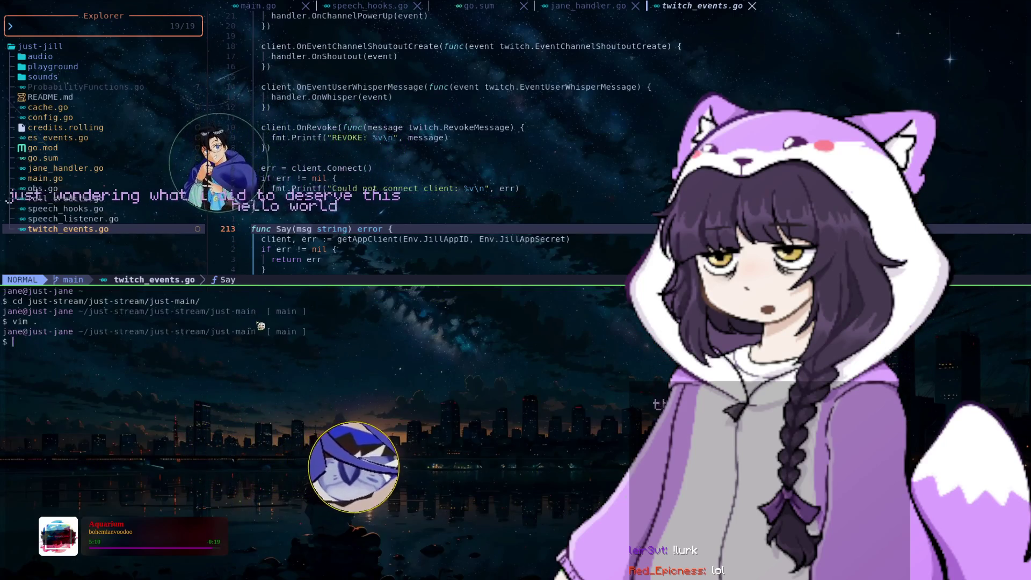
{"action": "type", "text": "exit"}
{"action": "key", "text": "Return"}
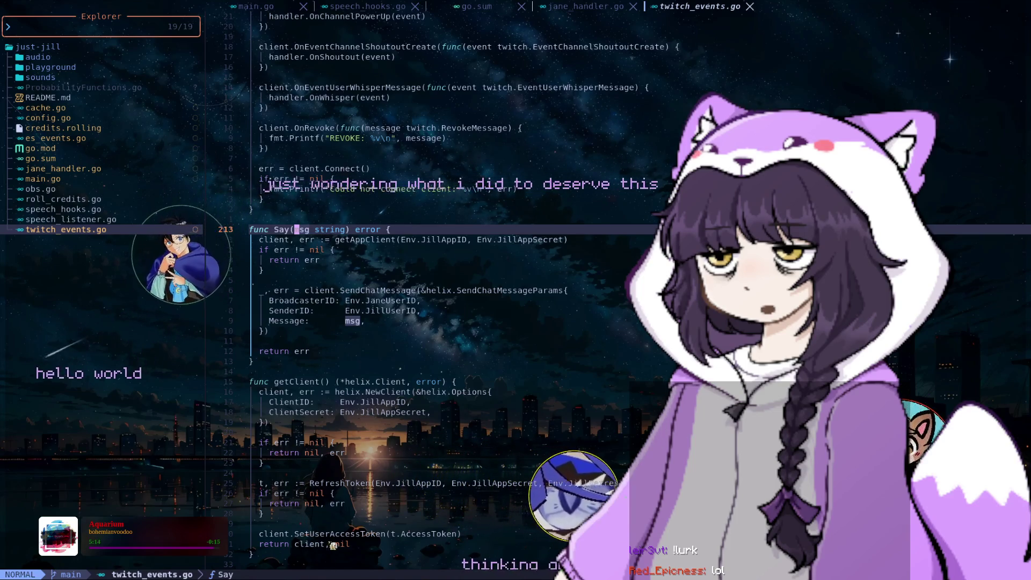
- Browse the project file list from main.go down to obs.go
{"action": "key", "text": "ctrl+h"}
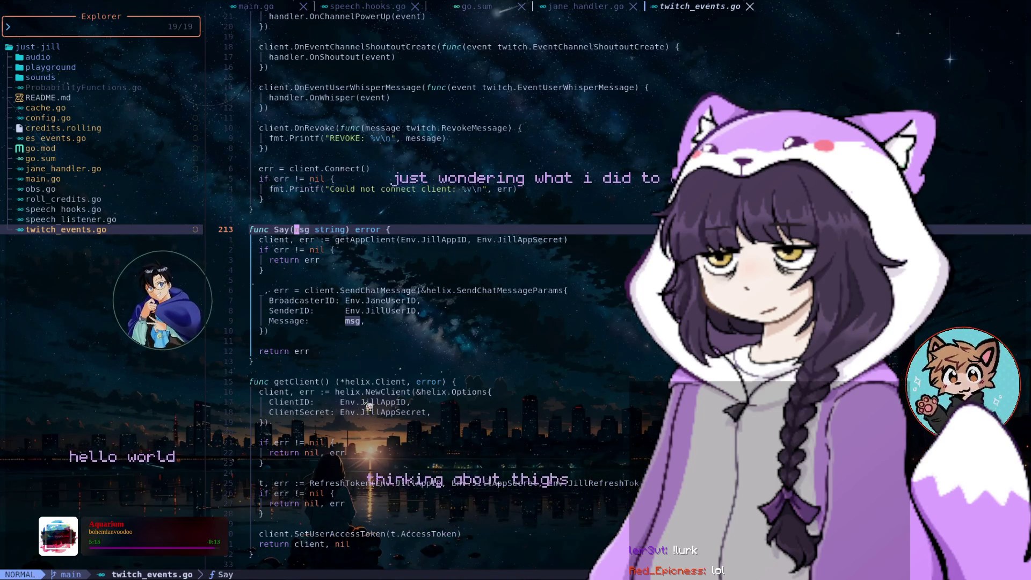
{"action": "key", "text": "k"}
{"action": "key", "text": "k"}
{"action": "key", "text": "k"}
{"action": "key", "text": "k"}
{"action": "key", "text": "k"}
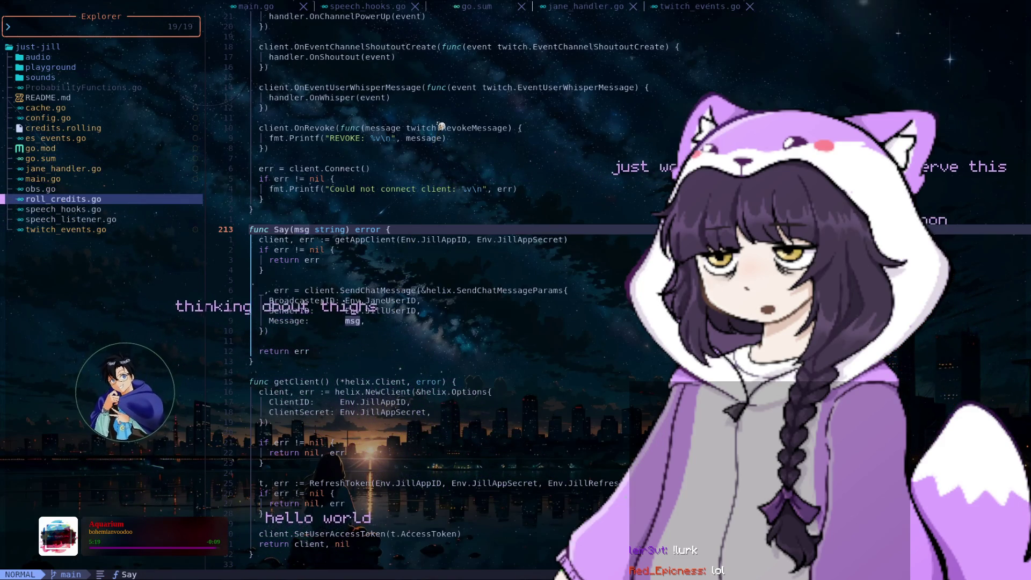
{"action": "key", "text": "k"}
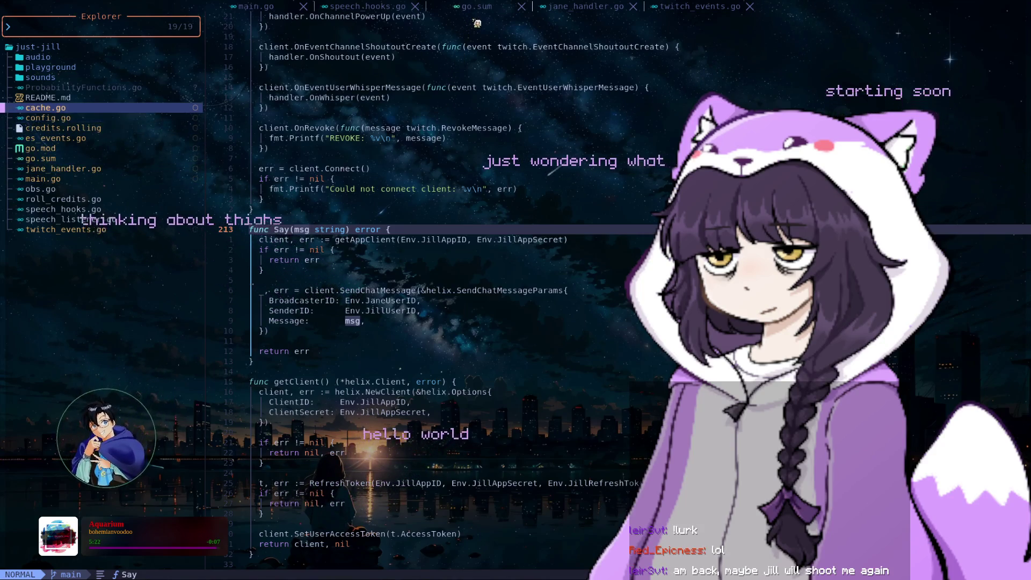
{"action": "key", "text": "j"}
{"action": "key", "text": "j"}
{"action": "key", "text": "j"}
{"action": "key", "text": "j"}
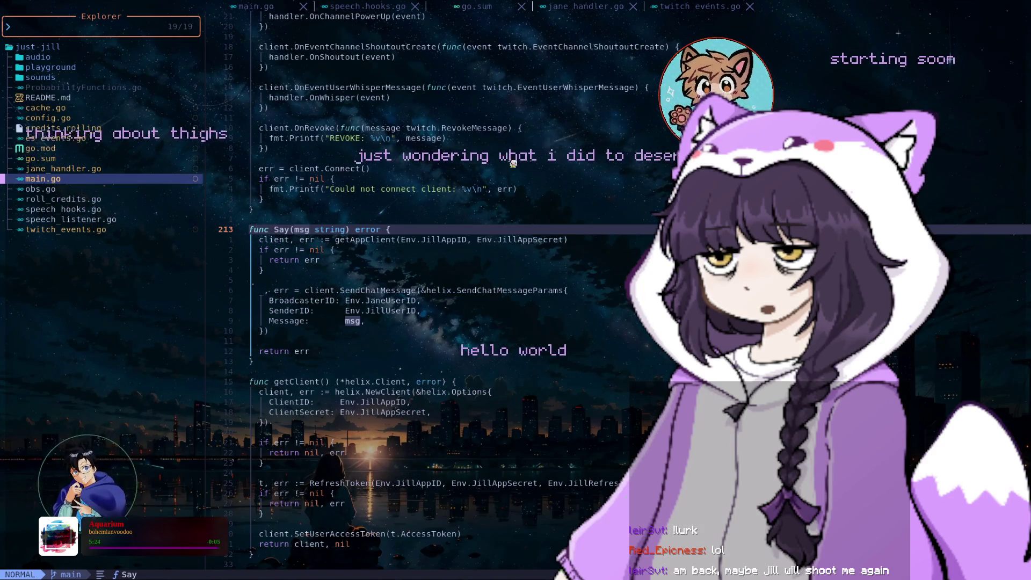
{"action": "key", "text": "j"}
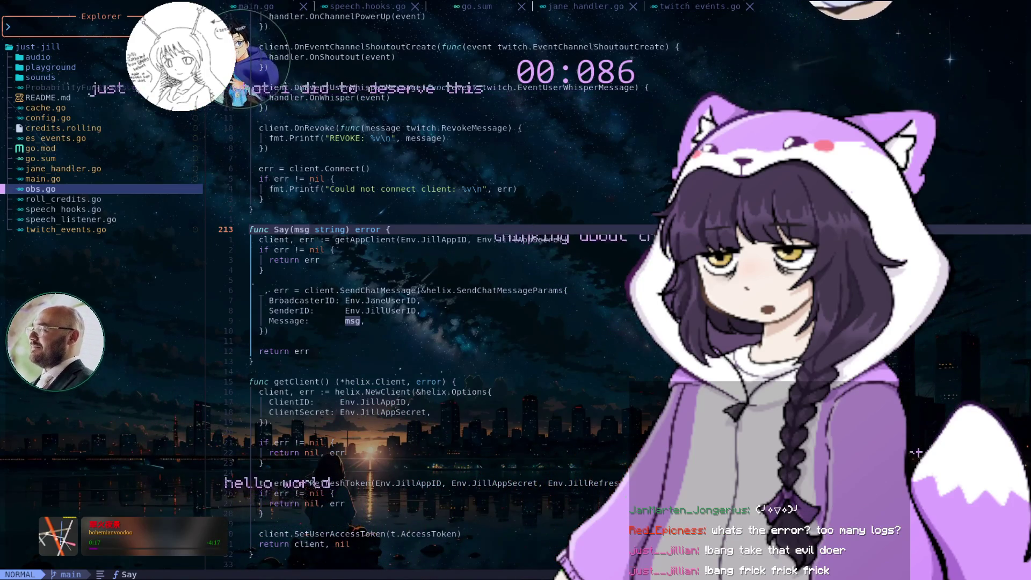
- Hide the Explorer, quit Neovim with :q, and clear the terminal
{"action": "key", "text": "space"}
{"action": "type", "text": "e"}
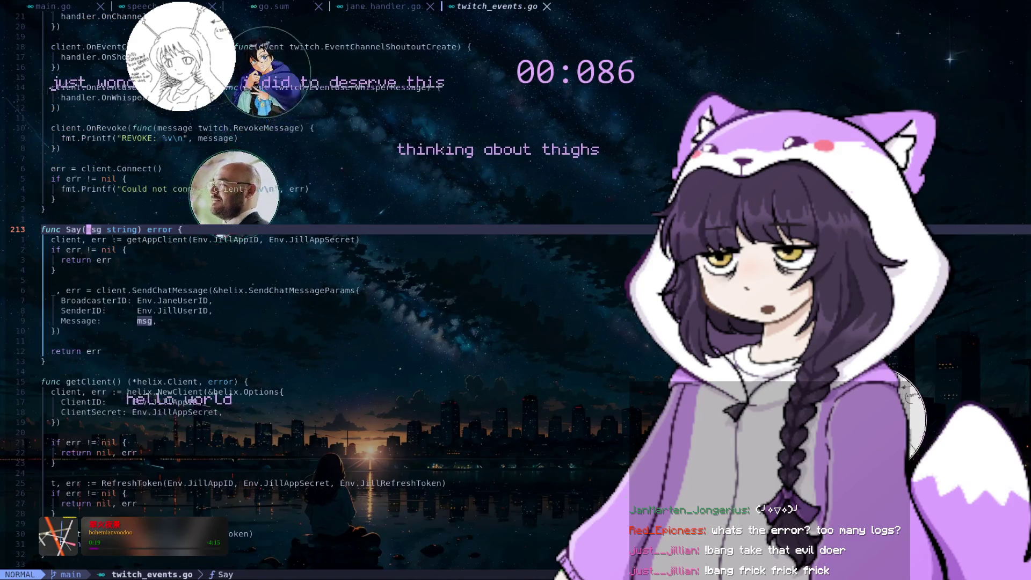
{"action": "type", "text": ":q"}
{"action": "key", "text": "Return"}
{"action": "key", "text": "ctrl+l"}
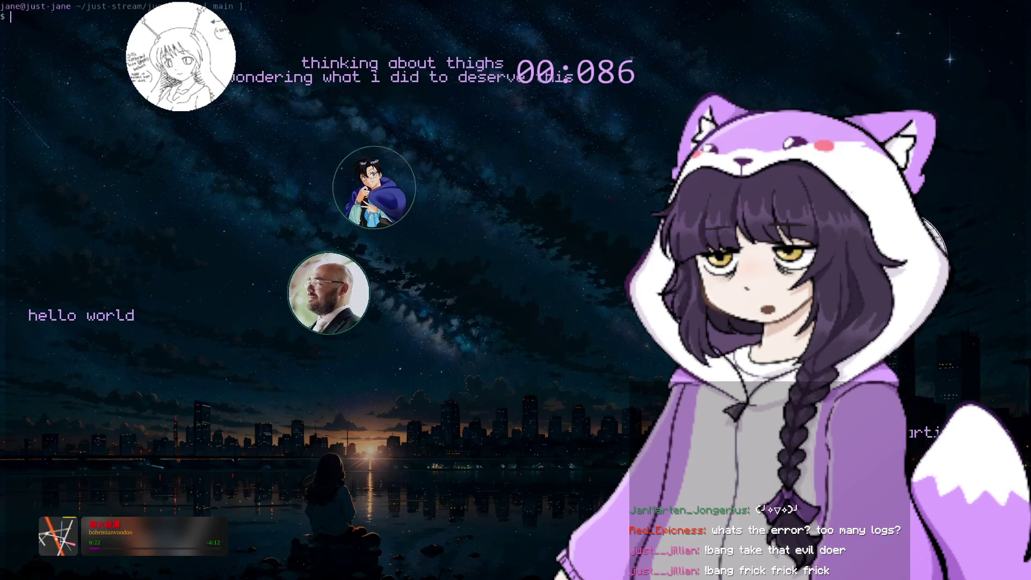
- Launch Neovim with nvim . in the project folder and open main.go
{"action": "type", "text": "nvim ."}
{"action": "key", "text": "Return"}
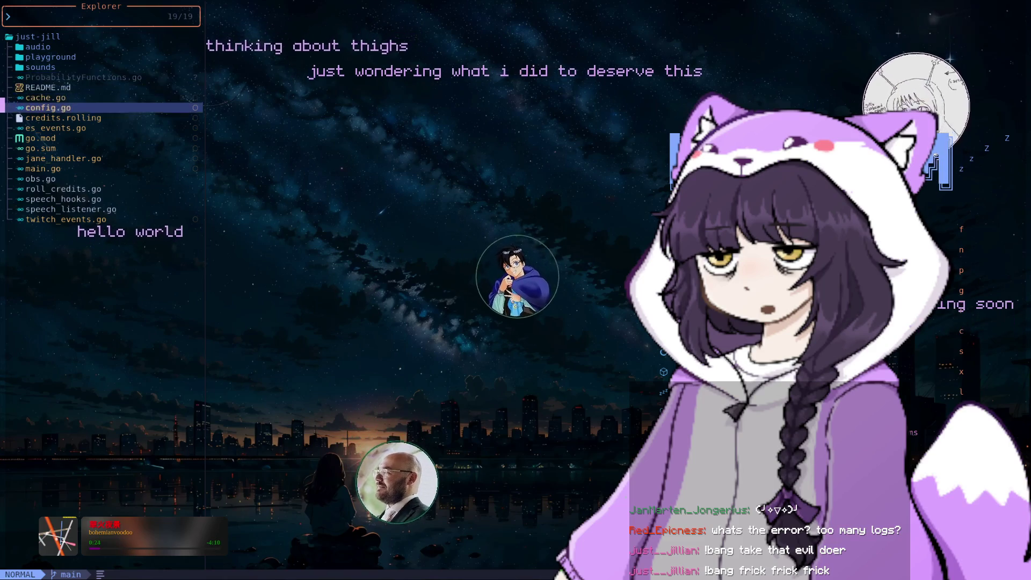
{"action": "key", "text": "j"}
{"action": "key", "text": "j"}
{"action": "key", "text": "j"}
{"action": "key", "text": "j"}
{"action": "key", "text": "j"}
{"action": "key", "text": "j"}
{"action": "key", "text": "Return"}
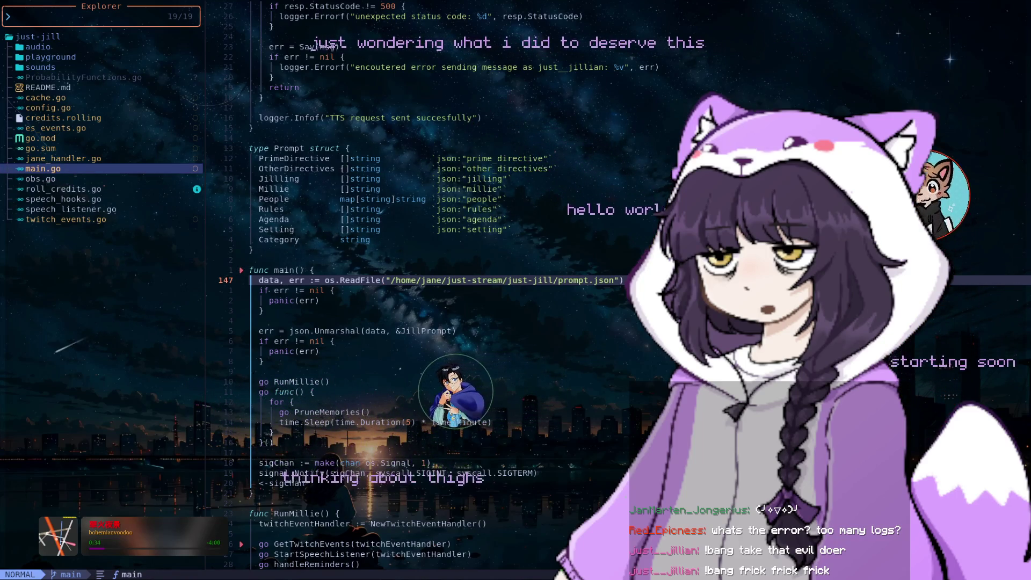
{"action": "key", "text": "k"}
{"action": "key", "text": "k"}
{"action": "key", "text": "k"}
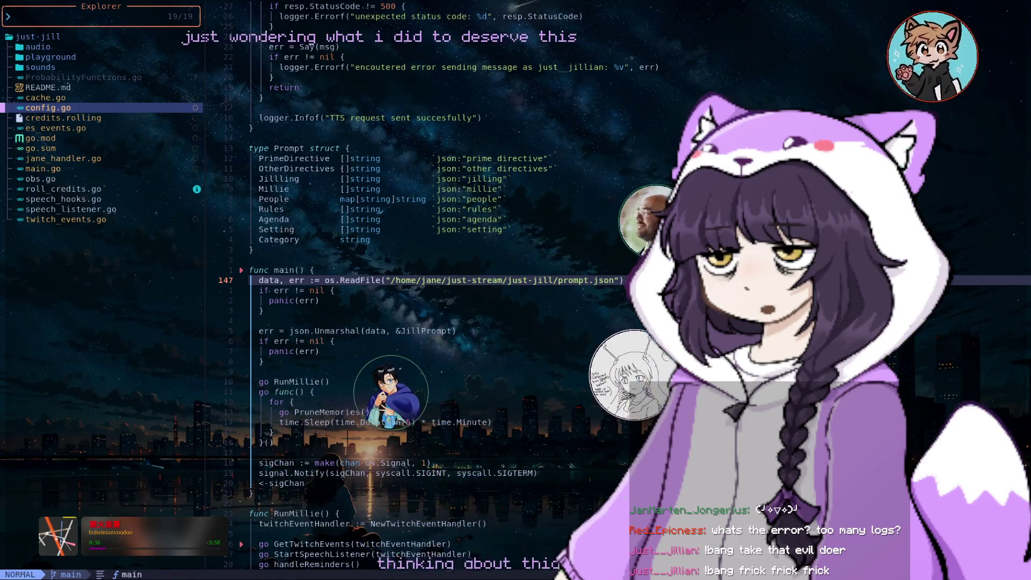
{"action": "key", "text": "j"}
{"action": "key", "text": "j"}
{"action": "key", "text": "j"}
{"action": "key", "text": "j"}
{"action": "key", "text": "j"}
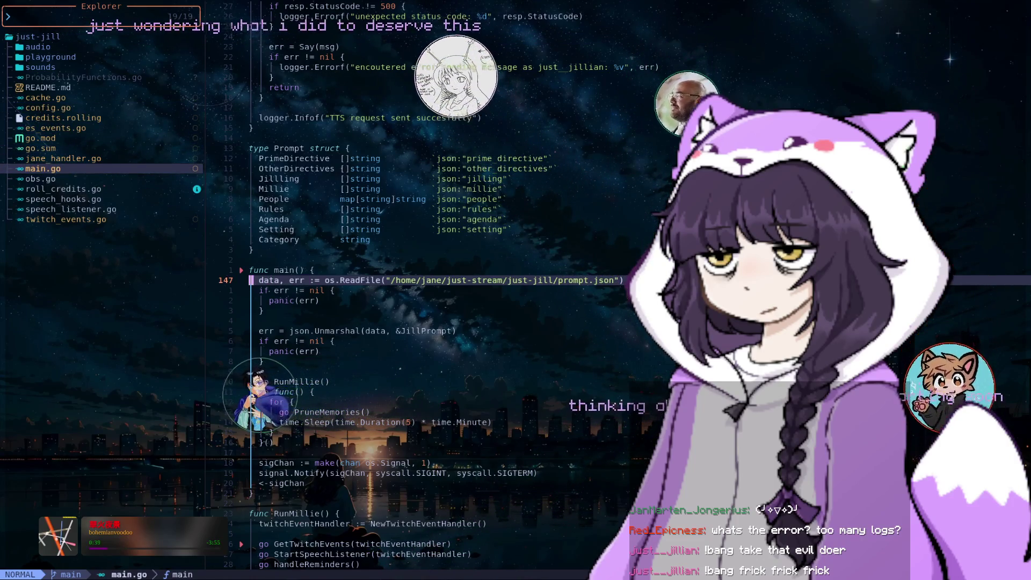
- Search backward in main.go for logger
{"action": "key", "text": "question"}
{"action": "type", "text": "logger"}
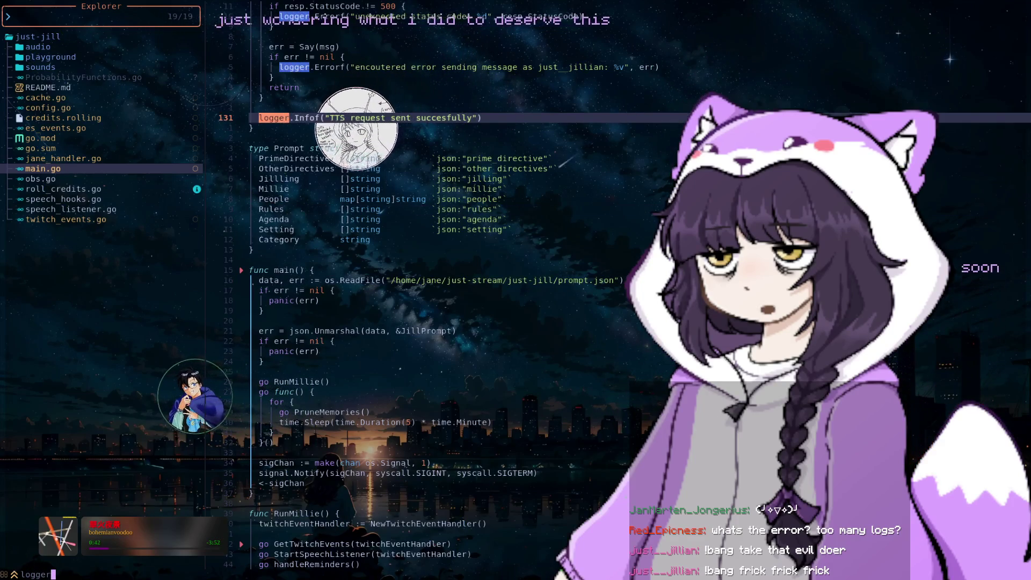
{"action": "key", "text": "Return"}
- Comment out the Elastic/Discord logger setup in init with /* and */
{"action": "key", "text": "n"}
{"action": "key", "text": "n"}
{"action": "key", "text": "n"}
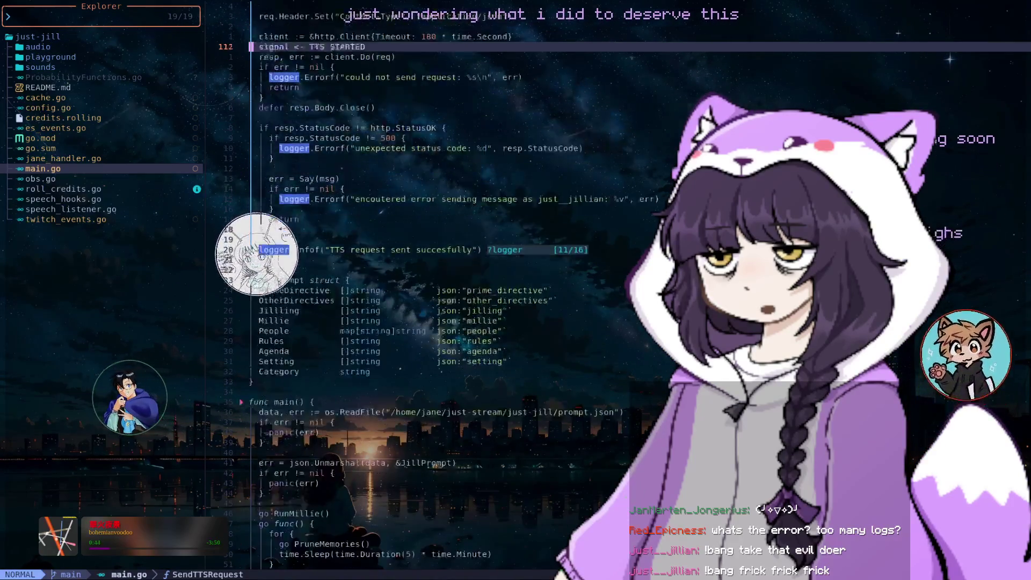
{"action": "key", "text": "k"}
{"action": "key", "text": "k"}
{"action": "key", "text": "k"}
{"action": "key", "text": "k"}
{"action": "key", "text": "k"}
{"action": "key", "text": "k"}
{"action": "key", "text": "k"}
{"action": "key", "text": "k"}
{"action": "key", "text": "k"}
{"action": "key", "text": "k"}
{"action": "key", "text": "k"}
{"action": "key", "text": "k"}
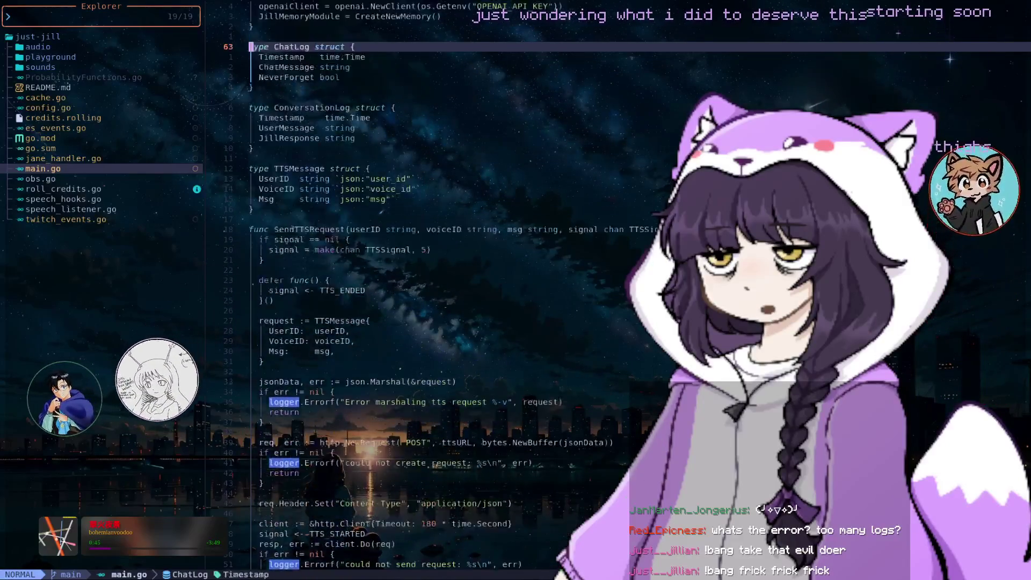
{"action": "key", "text": "k"}
{"action": "key", "text": "k"}
{"action": "key", "text": "k"}
{"action": "key", "text": "k"}
{"action": "key", "text": "k"}
{"action": "key", "text": "k"}
{"action": "key", "text": "k"}
{"action": "key", "text": "k"}
{"action": "key", "text": "k"}
{"action": "key", "text": "k"}
{"action": "key", "text": "k"}
{"action": "key", "text": "k"}
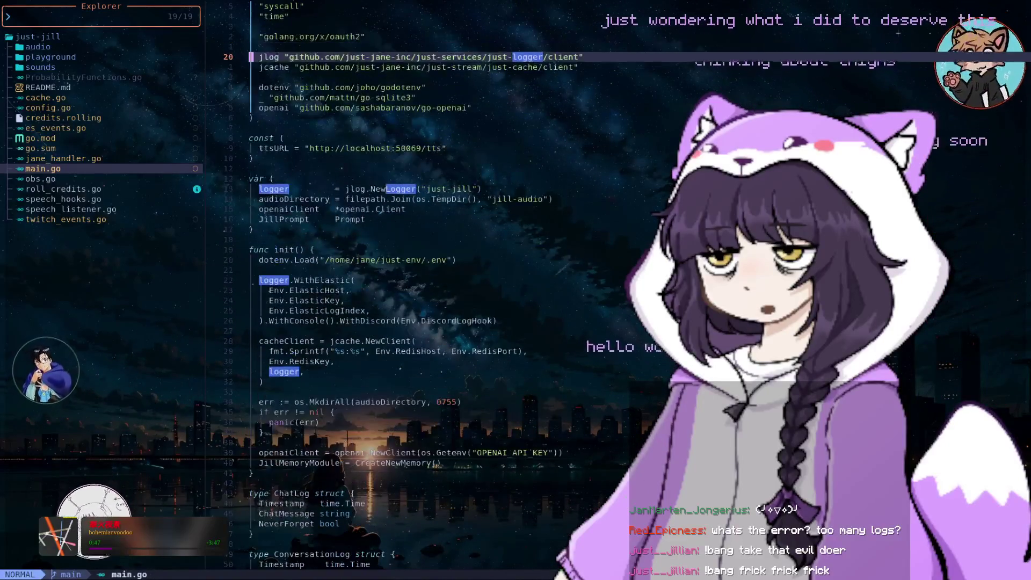
{"action": "key", "text": "j"}
{"action": "key", "text": "j"}
{"action": "key", "text": "j"}
{"action": "key", "text": "j"}
{"action": "key", "text": "j"}
{"action": "key", "text": "j"}
{"action": "key", "text": "j"}
{"action": "key", "text": "j"}
{"action": "key", "text": "j"}
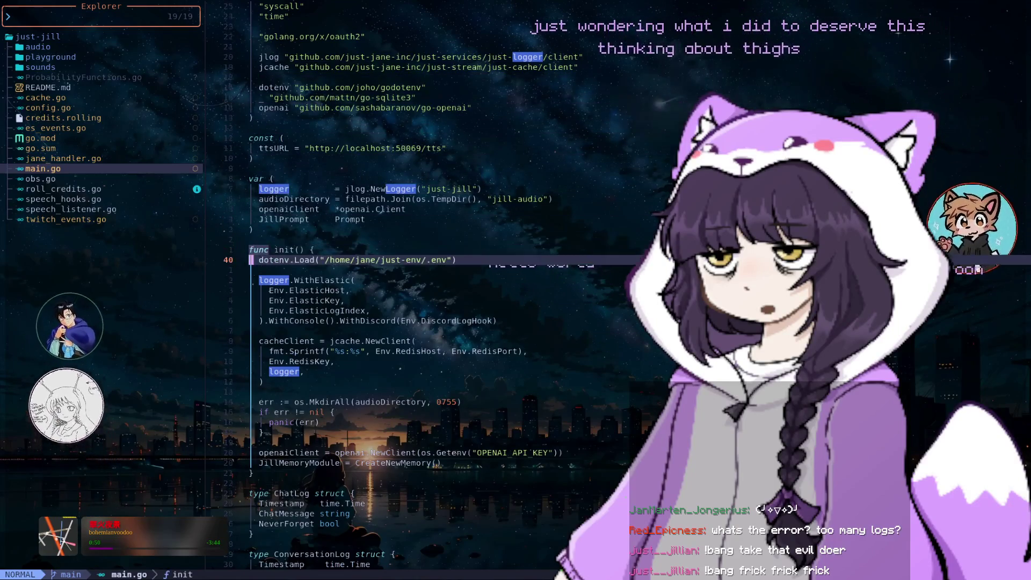
{"action": "type", "text": "jo/*"}
{"action": "key", "text": "Escape"}
{"action": "key", "text": "j"}
{"action": "key", "text": "j"}
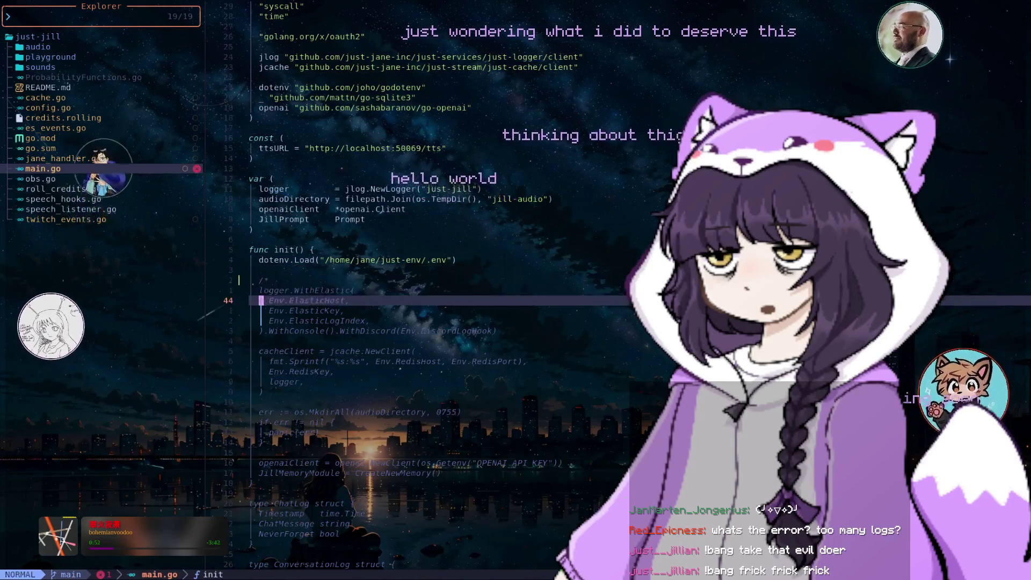
{"action": "key", "text": "j"}
{"action": "key", "text": "j"}
{"action": "key", "text": "j"}
{"action": "type", "text": "o*/"}
{"action": "key", "text": "Escape"}
- Delete the .WithConsole() call from the WithDiscord line
{"action": "key", "text": "k"}
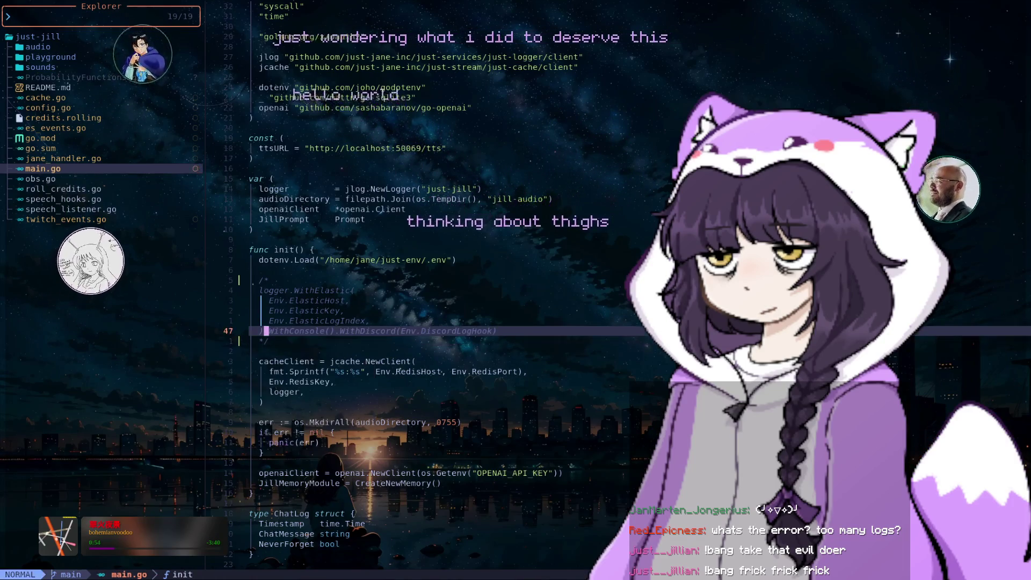
{"action": "key", "text": "c"}
{"action": "key", "text": "t"}
{"action": "key", "text": "."}
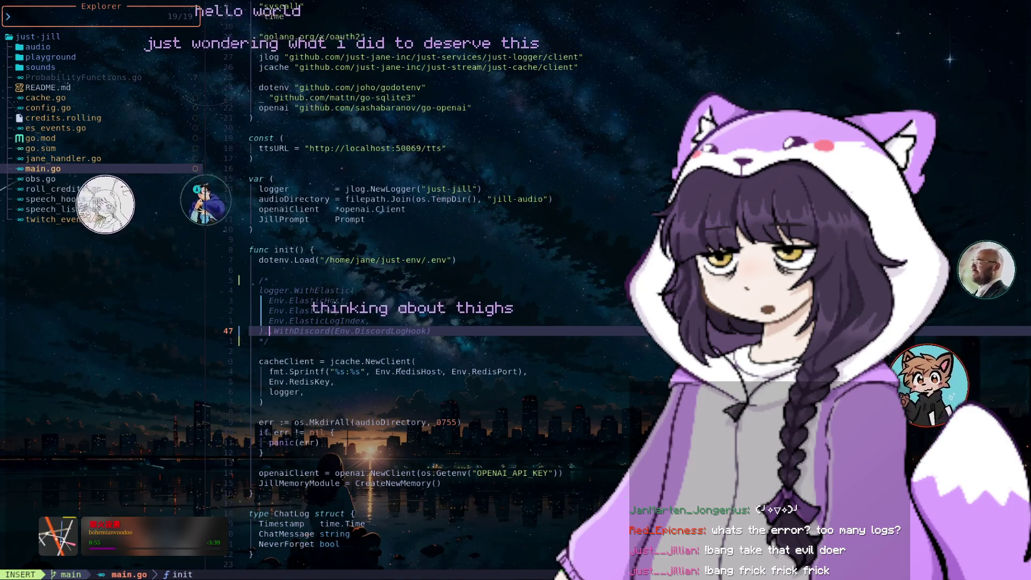
{"action": "key", "text": "Escape"}
- Append .WithConsole() to jlog.NewLogger("just-jill") and save main.go
{"action": "key", "text": "k"}
{"action": "key", "text": "k"}
{"action": "key", "text": "k"}
{"action": "key", "text": "k"}
{"action": "key", "text": "k"}
{"action": "key", "text": "k"}
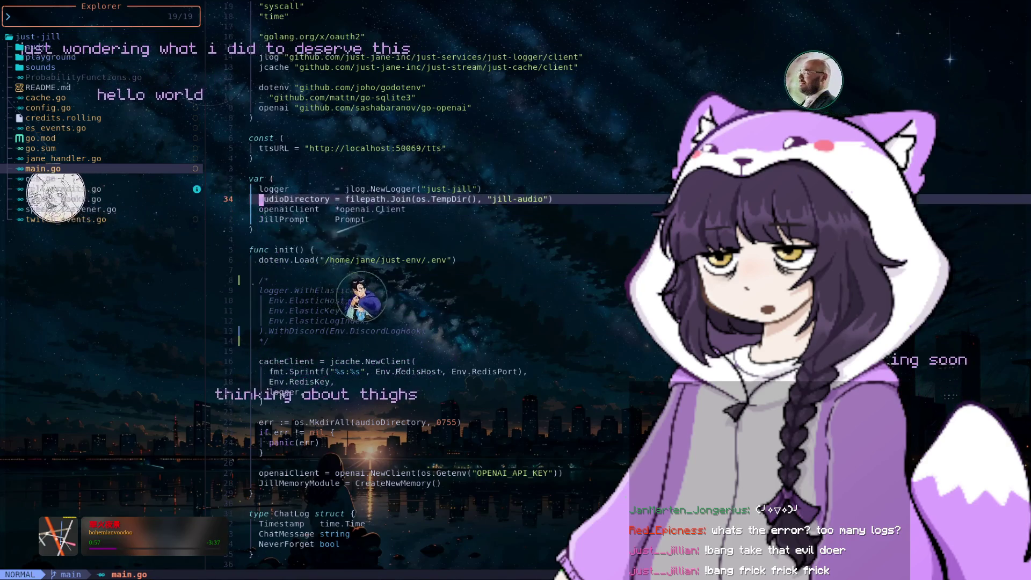
{"action": "type", "text": "kA.Wi"}
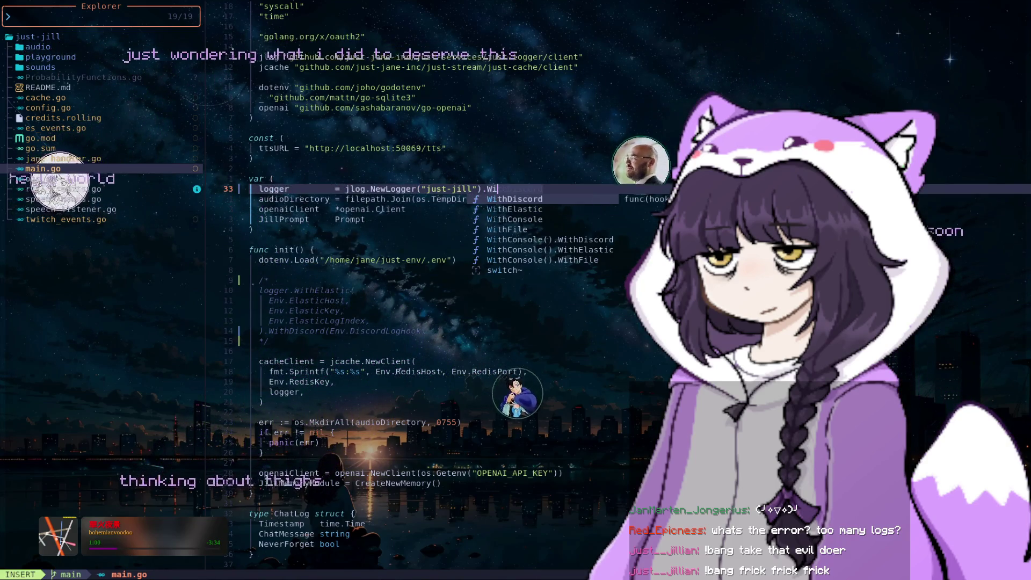
{"action": "key", "text": "Tab"}
{"action": "key", "text": "Return"}
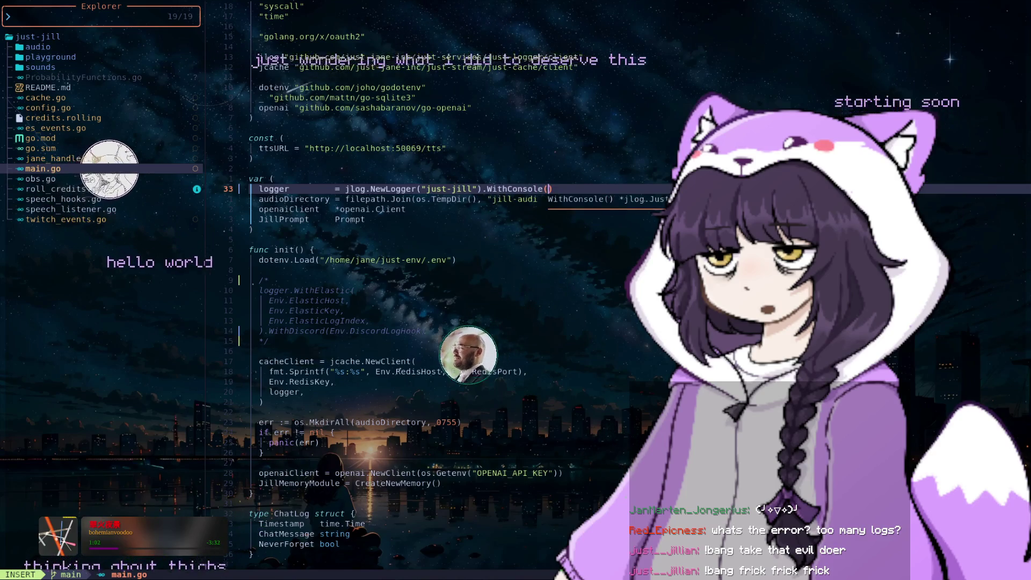
{"action": "key", "text": "Escape"}
{"action": "type", "text": ":L"}
{"action": "key", "text": "Return"}
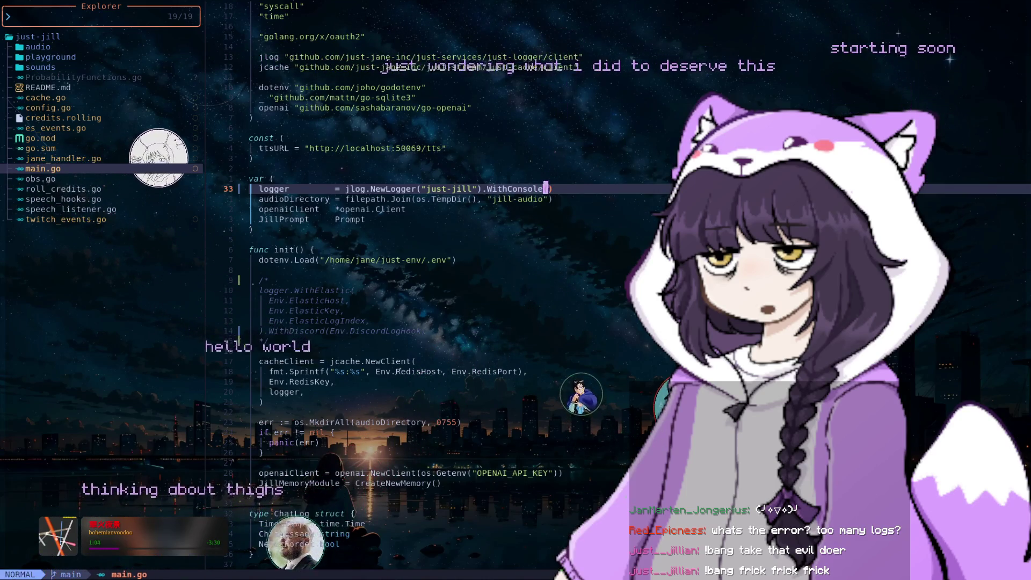
- Move through the project file list to twitch_events.go
{"action": "key", "text": "ctrl+h"}
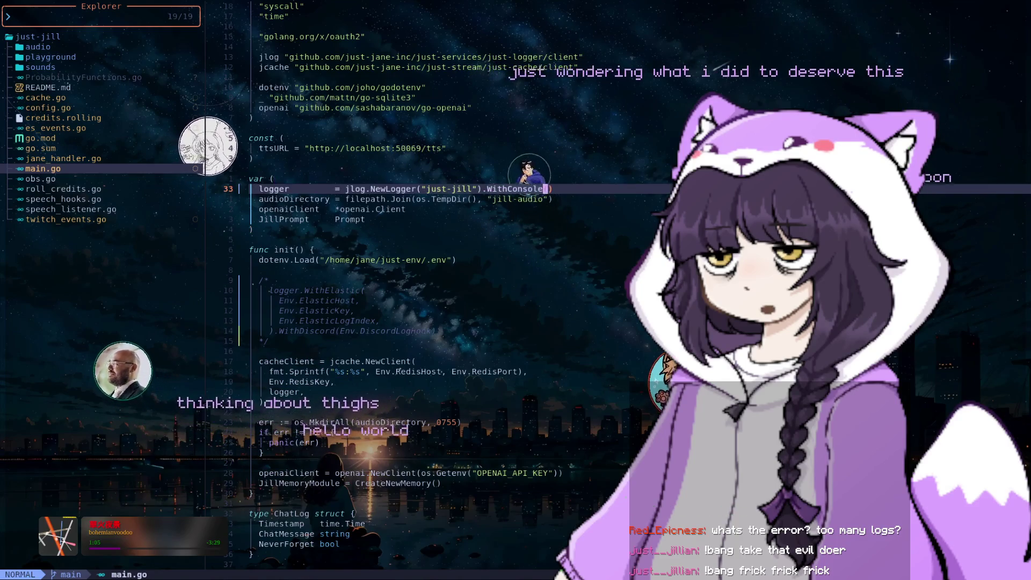
{"action": "key", "text": "j"}
{"action": "key", "text": "j"}
{"action": "key", "text": "j"}
{"action": "key", "text": "j"}
{"action": "key", "text": "j"}
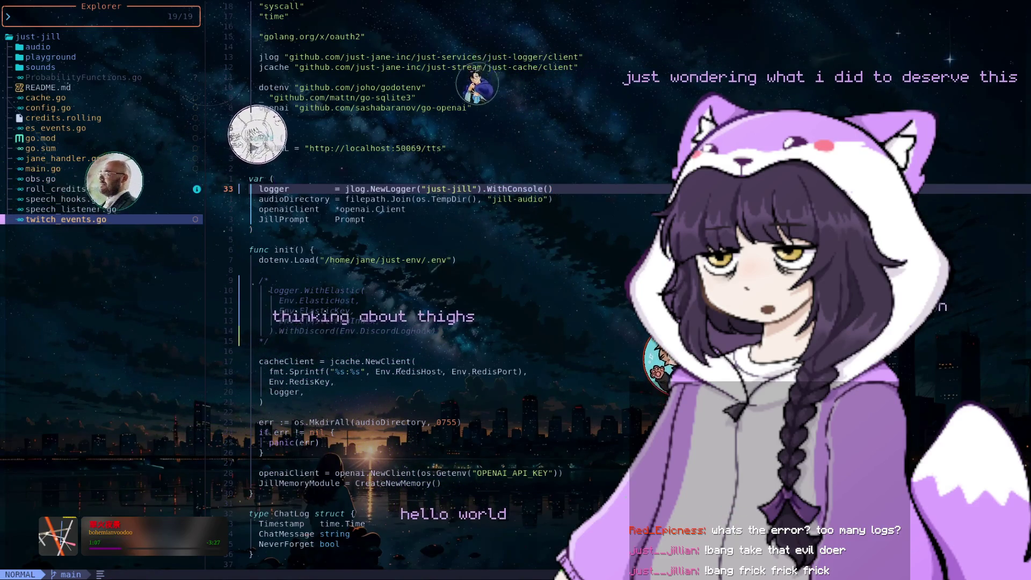
{"action": "key", "text": "k"}
{"action": "key", "text": "k"}
{"action": "key", "text": "k"}
{"action": "key", "text": "k"}
{"action": "key", "text": "k"}
{"action": "key", "text": "k"}
{"action": "key", "text": "k"}
{"action": "key", "text": "k"}
- Open jane_handler.go from the Explorer
{"action": "key", "text": "j"}
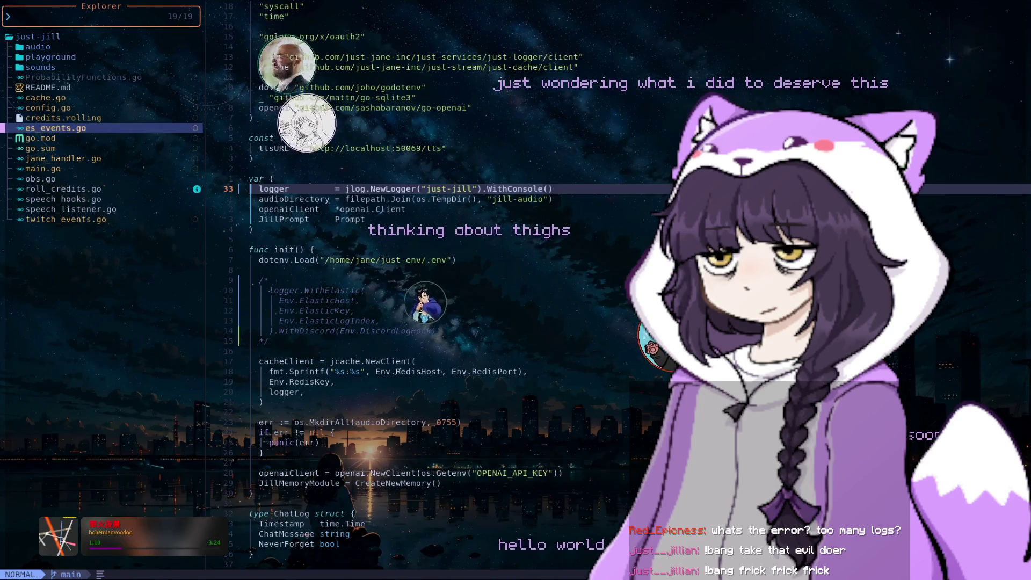
{"action": "key", "text": "j"}
{"action": "key", "text": "j"}
{"action": "key", "text": "j"}
{"action": "key", "text": "Return"}
- Save and close jane_handler.go with :wq, then exit Neovim with :q
{"action": "key", "text": "j"}
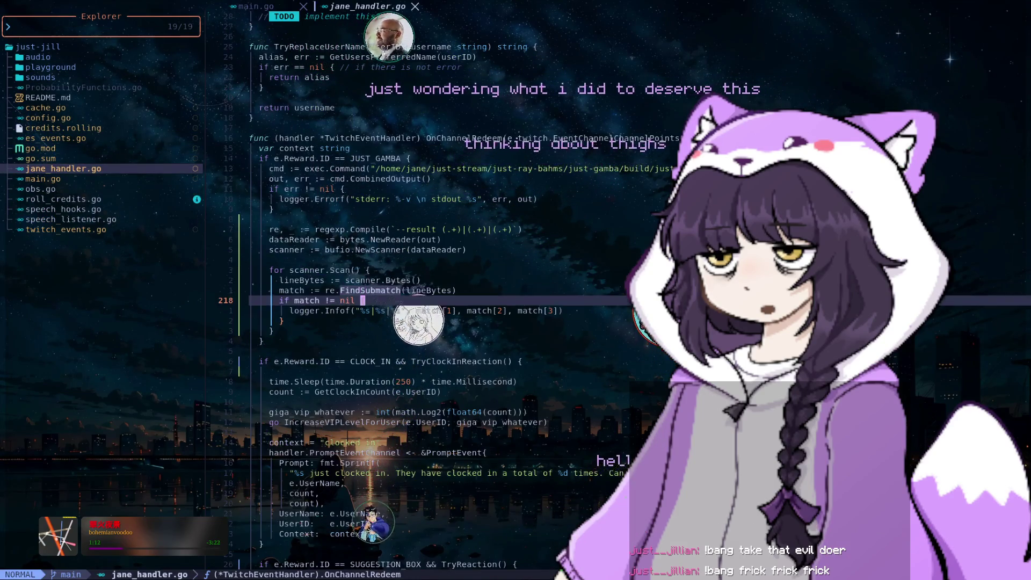
{"action": "key", "text": "j"}
{"action": "key", "text": "colon"}
{"action": "key", "text": "Return"}
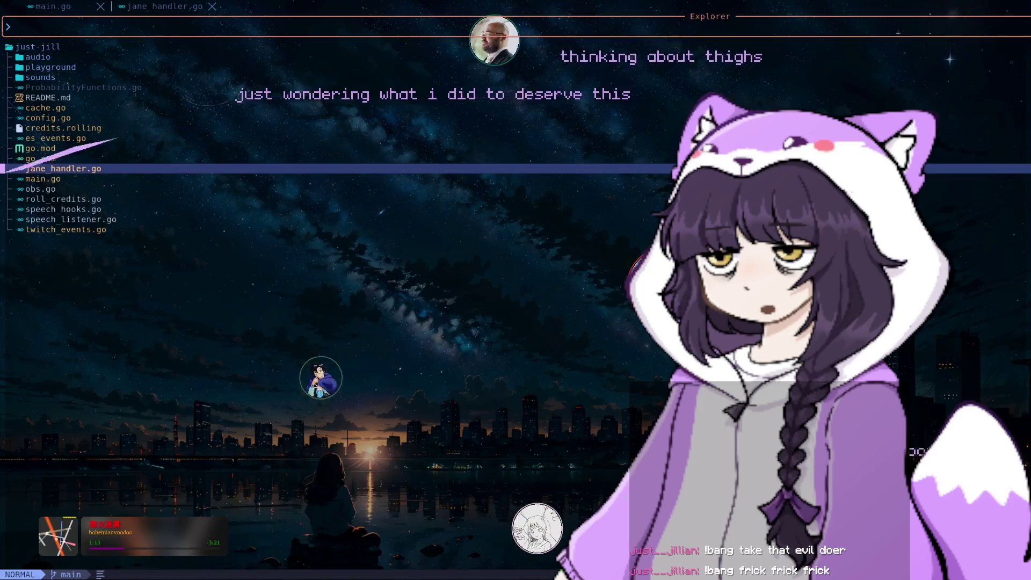
{"action": "type", "text": ":q"}
{"action": "key", "text": "Return"}
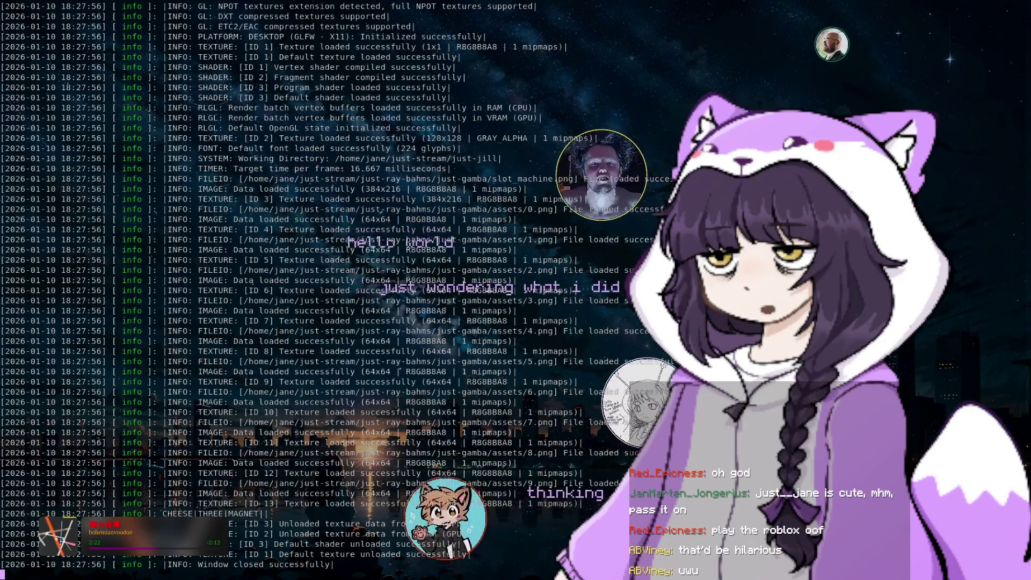
- Scroll the bot log and select the CHEESE|THREE|MAGNET result
{"action": "scroll", "coordinate": [322, 290], "scroll_direction": "up", "scroll_amount": 12}
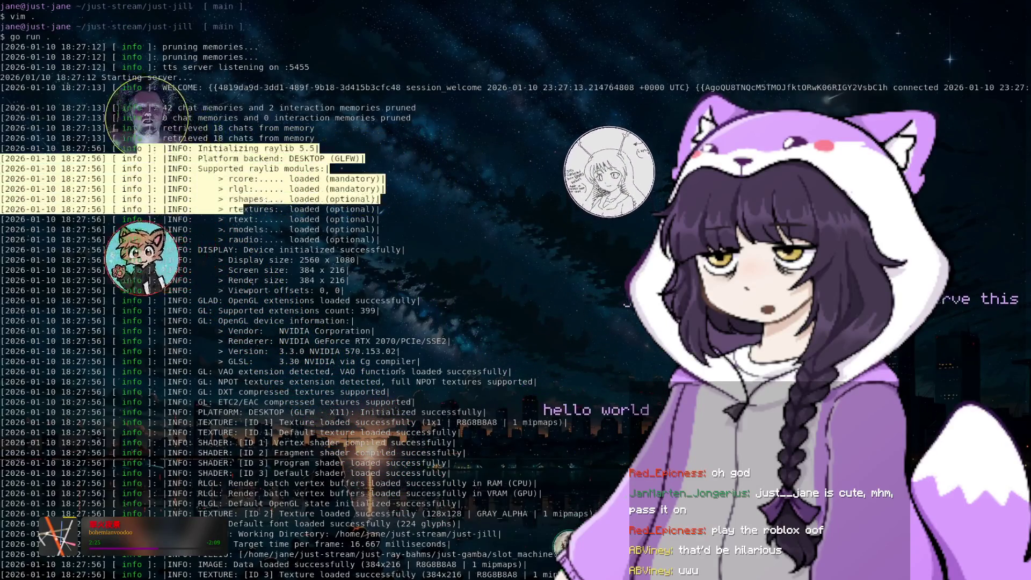
{"action": "scroll", "coordinate": [322, 291], "scroll_direction": "down", "scroll_amount": 12}
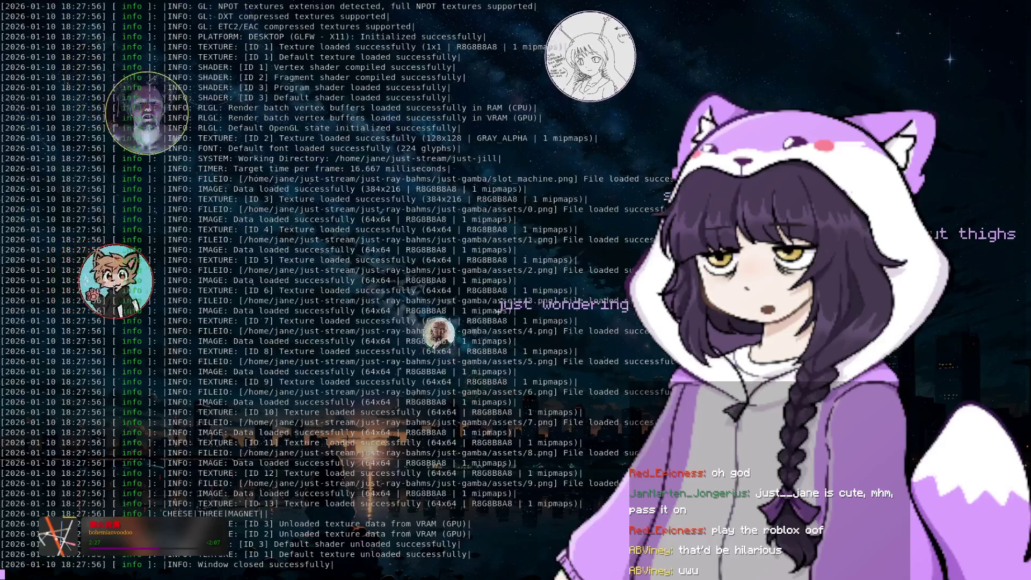
{"action": "mouse_move", "coordinate": [183, 514]}
{"action": "left_mouse_down"}
{"action": "mouse_move", "coordinate": [268, 514]}
{"action": "mouse_move", "coordinate": [163, 514]}
{"action": "left_mouse_up"}
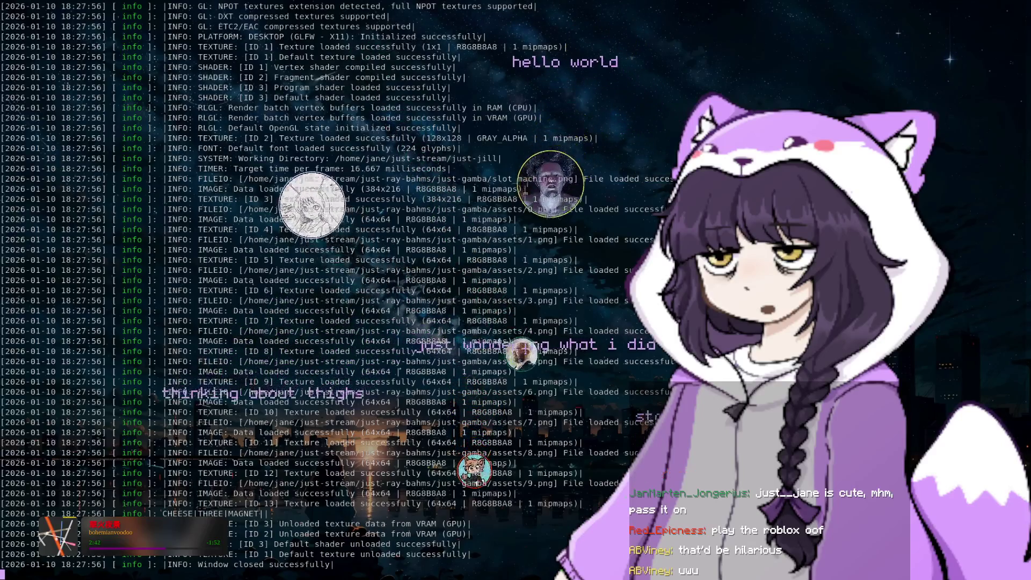
- Stop the bot, clear its output, and switch to a home-directory shell
{"action": "key", "text": "ctrl+c"}
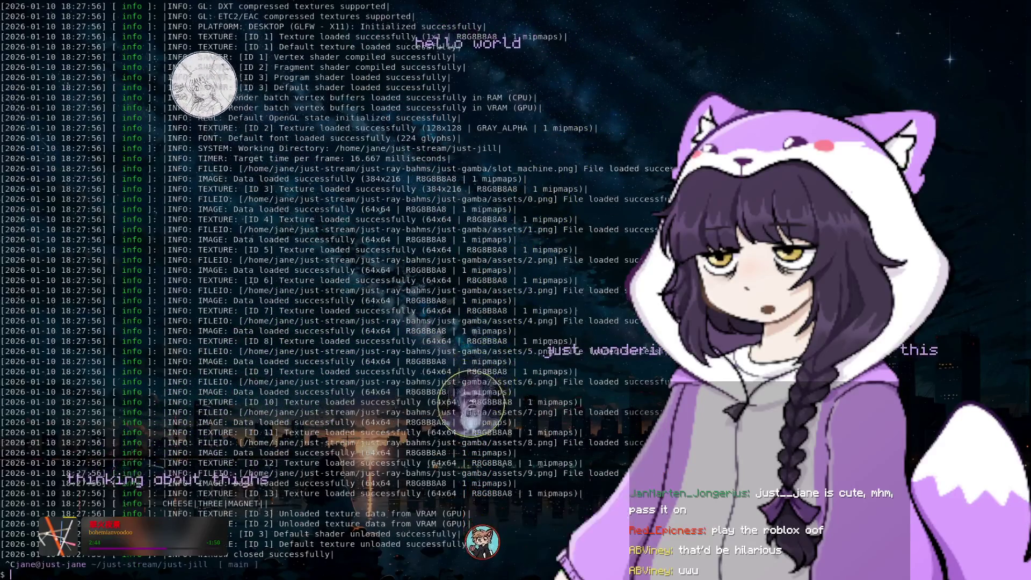
{"action": "type", "text": "clear"}
{"action": "key", "text": "Return"}
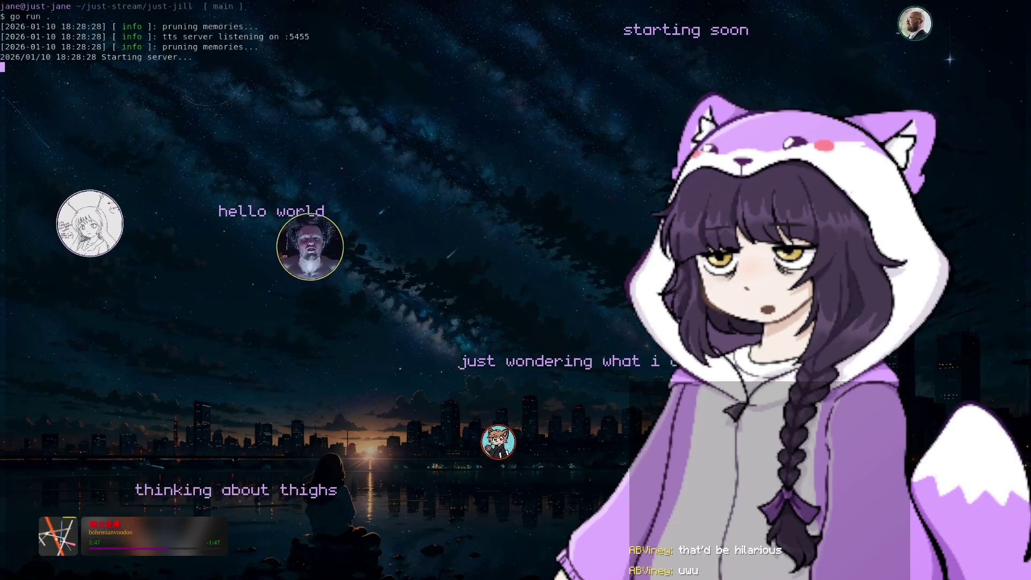
{"action": "key", "text": "ctrl+c"}
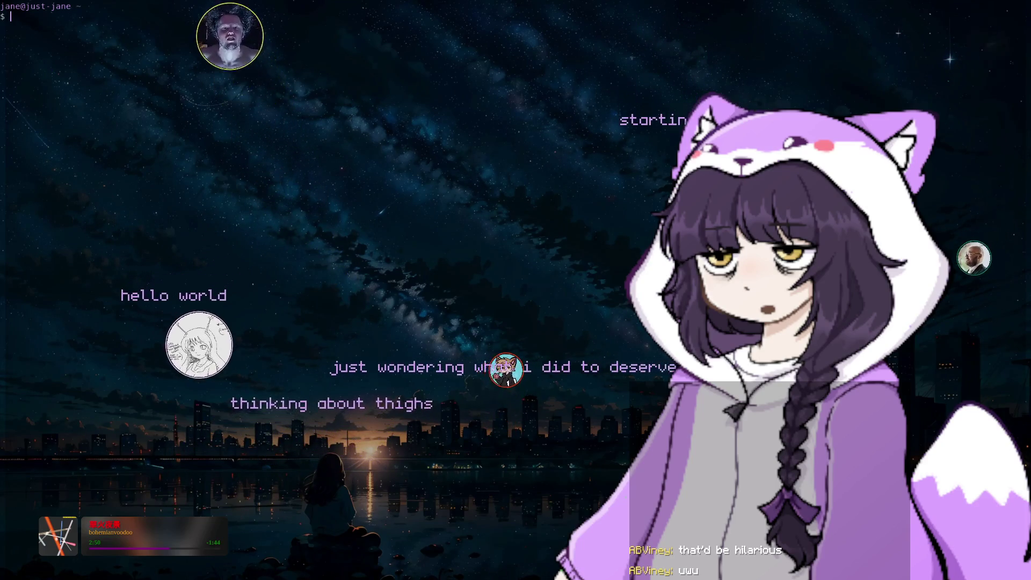
{"action": "type", "text": "d"}
{"action": "key", "text": "BackSpace"}
{"action": "key", "text": "BackSpace"}
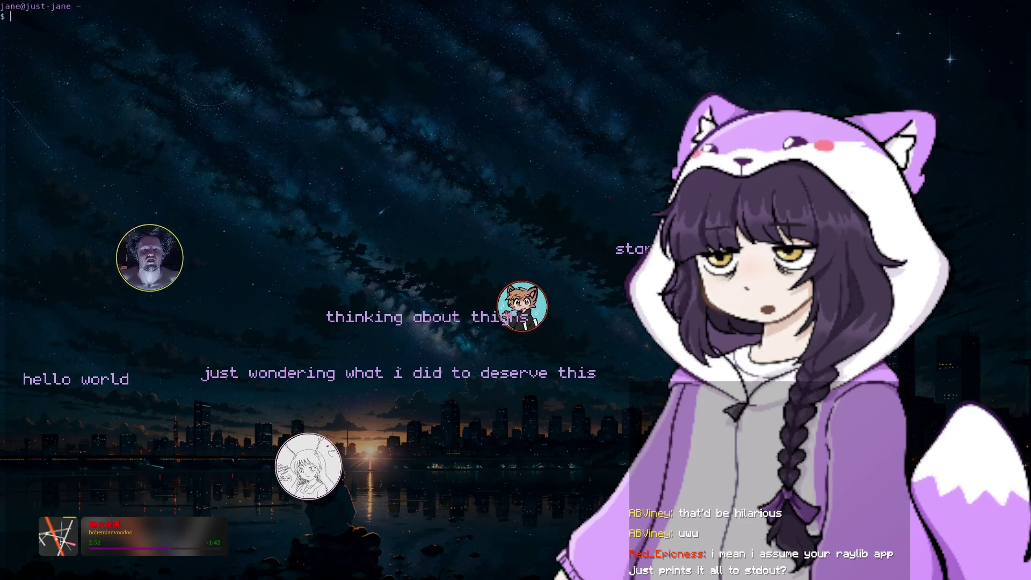
- Check main.cpp, then rebuild just-gamba with cmake --build build
{"action": "key", "text": "alt+Tab"}
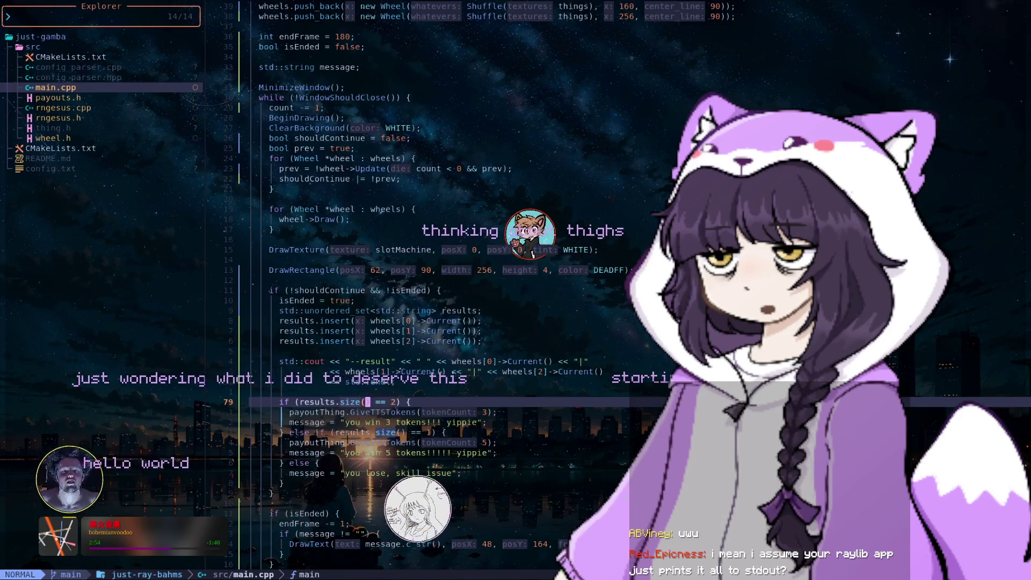
{"action": "key", "text": "alt+Tab"}
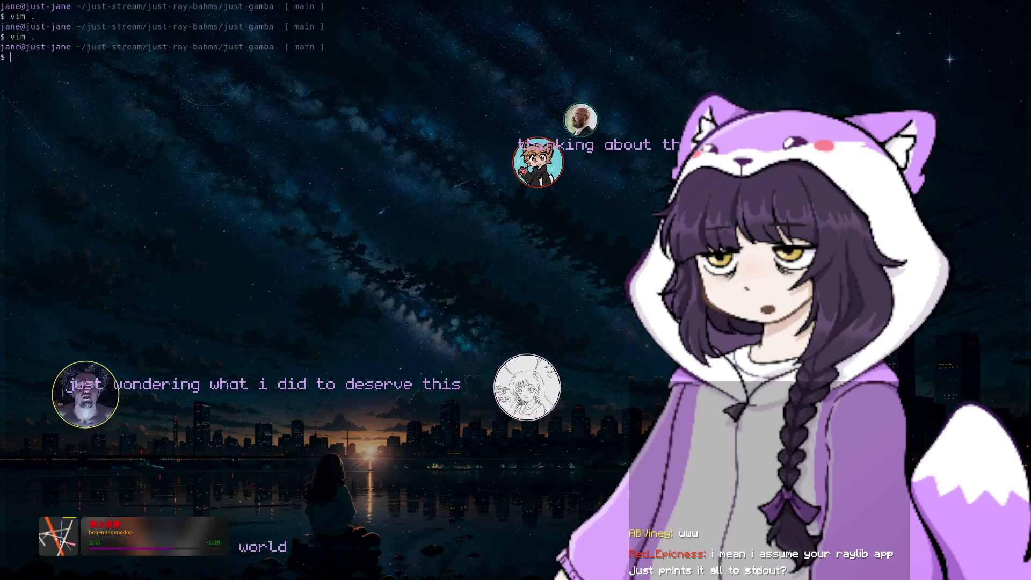
{"action": "type", "text": "cmake --build build"}
{"action": "key", "text": "Return"}
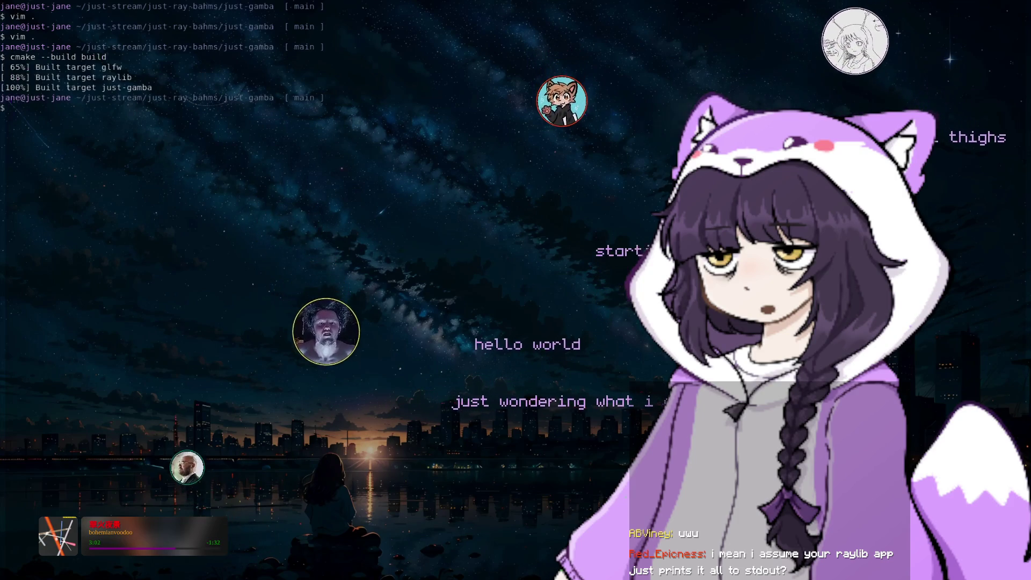
{"action": "type", "text": "vi"}
- Reopen src/main.cpp at the std::cout line printing the --result wheel values
{"action": "key", "text": "super+2"}
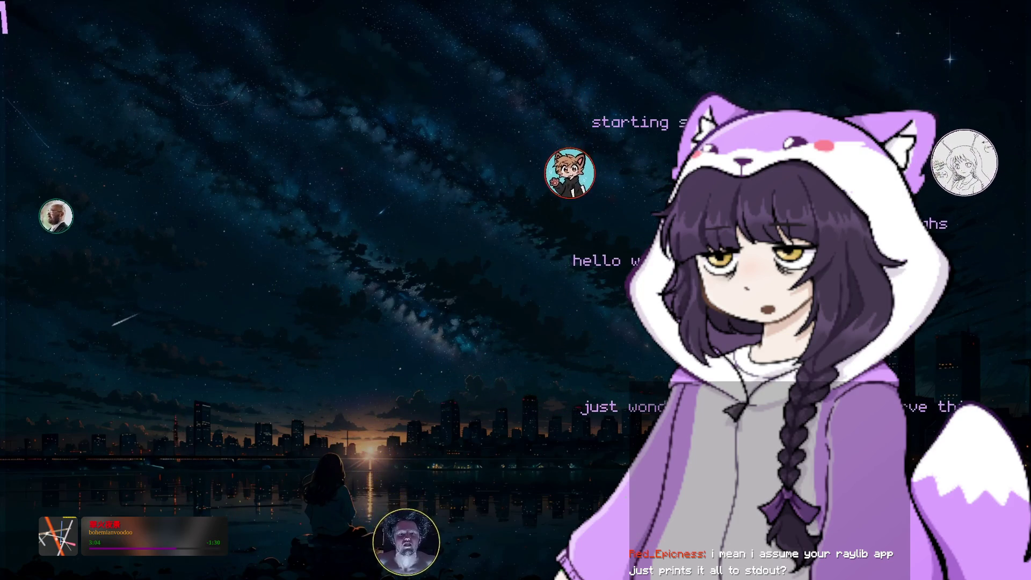
{"action": "key", "text": "Return"}
{"action": "key", "text": "j"}
{"action": "key", "text": "j"}
{"action": "key", "text": "j"}
{"action": "key", "text": "j"}
{"action": "key", "text": "j"}
{"action": "key", "text": "j"}
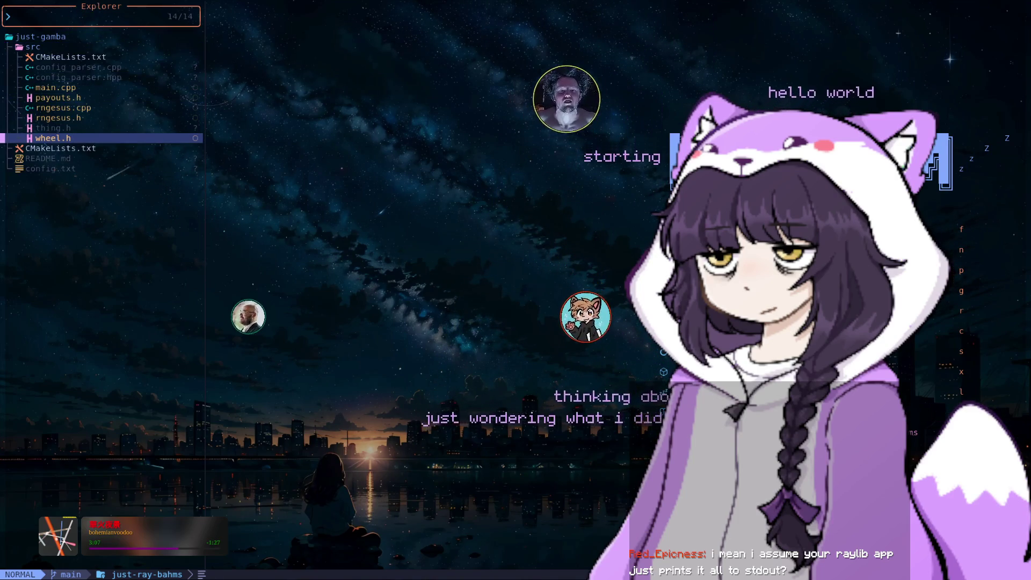
{"action": "key", "text": "k"}
{"action": "key", "text": "k"}
{"action": "key", "text": "k"}
{"action": "key", "text": "k"}
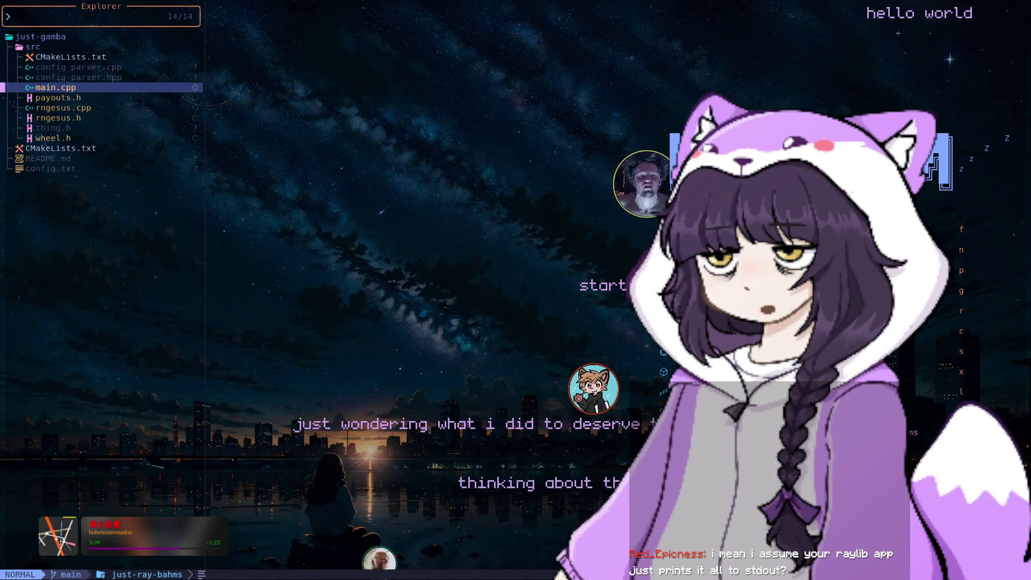
{"action": "key", "text": "Return"}
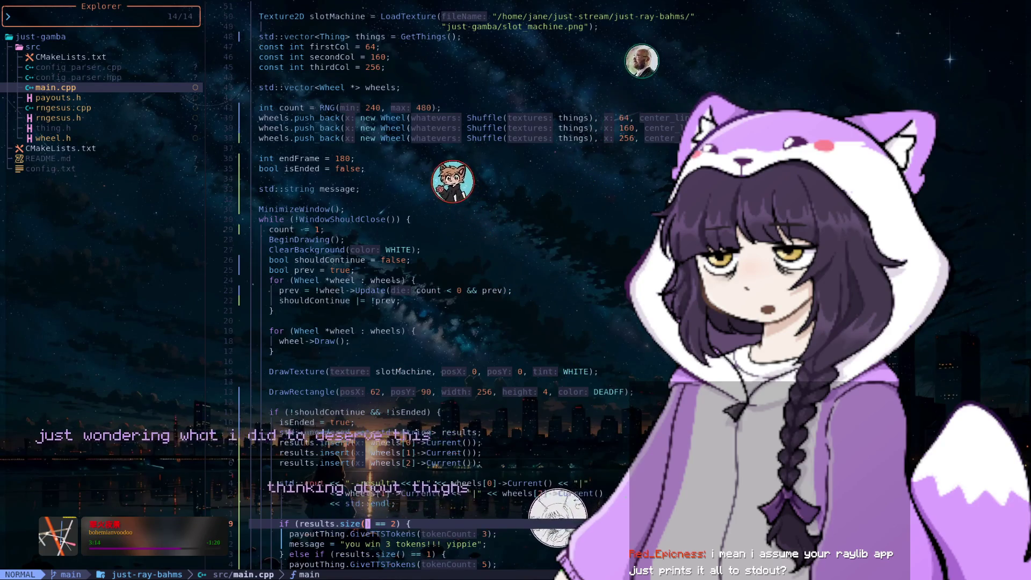
{"action": "key", "text": "k"}
{"action": "key", "text": "k"}
{"action": "key", "text": "k"}
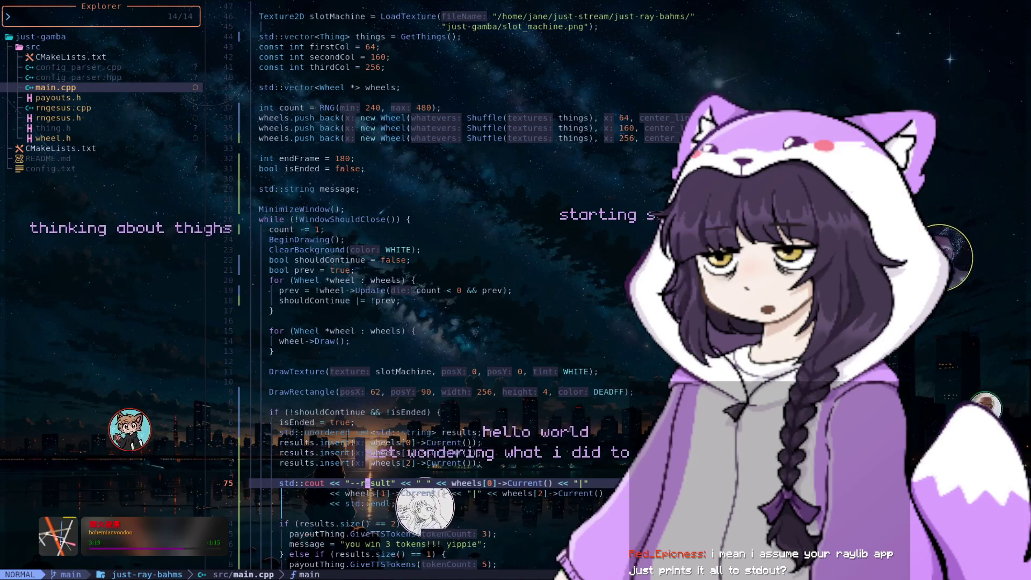
{"action": "key", "text": "super+2"}
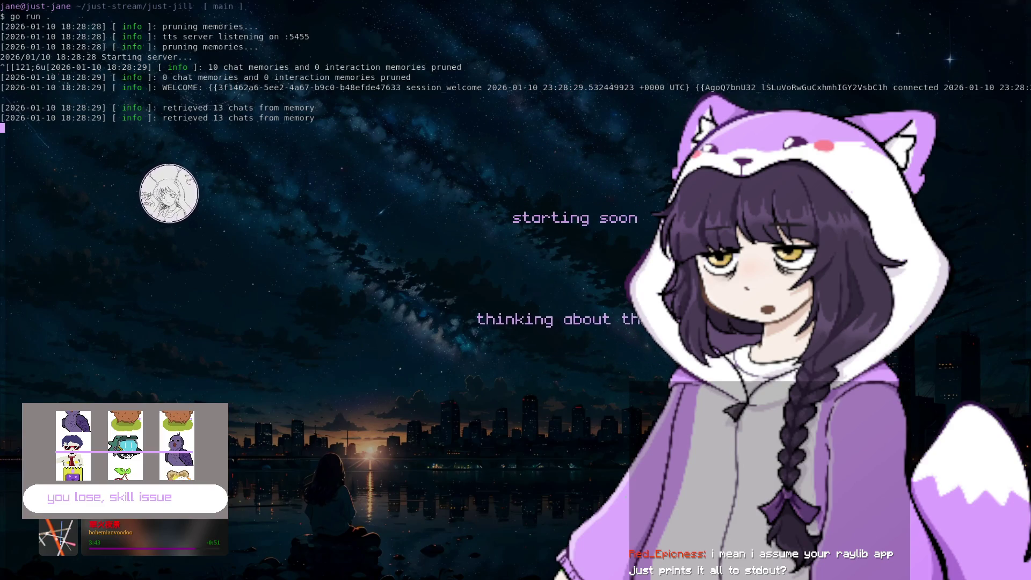
- Close the finished slot machine window and scroll through the bot's raylib log
{"action": "key", "text": "Escape"}
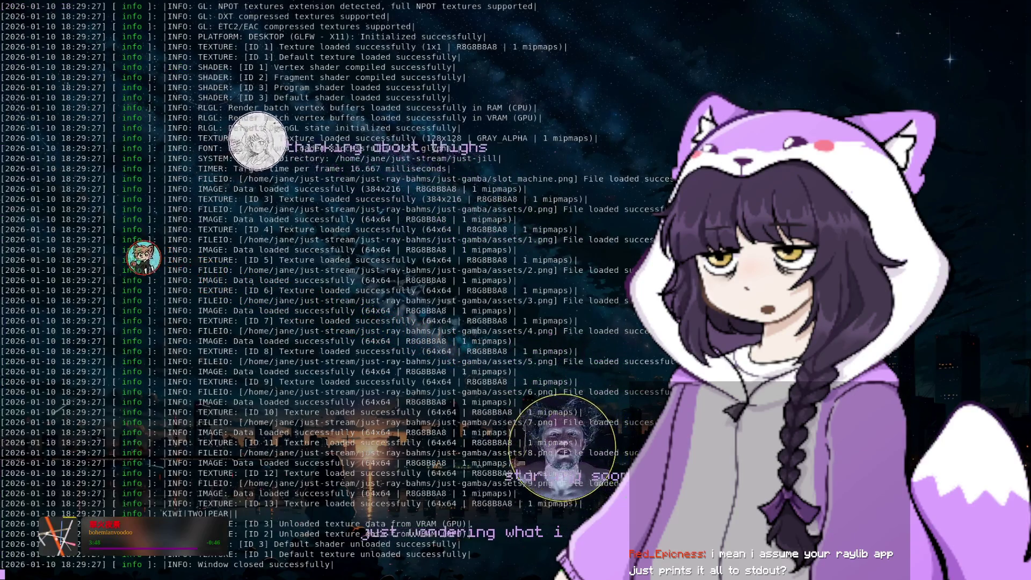
{"action": "left_click_drag", "start_coordinate": [4, 148], "coordinate": [437, 139]}
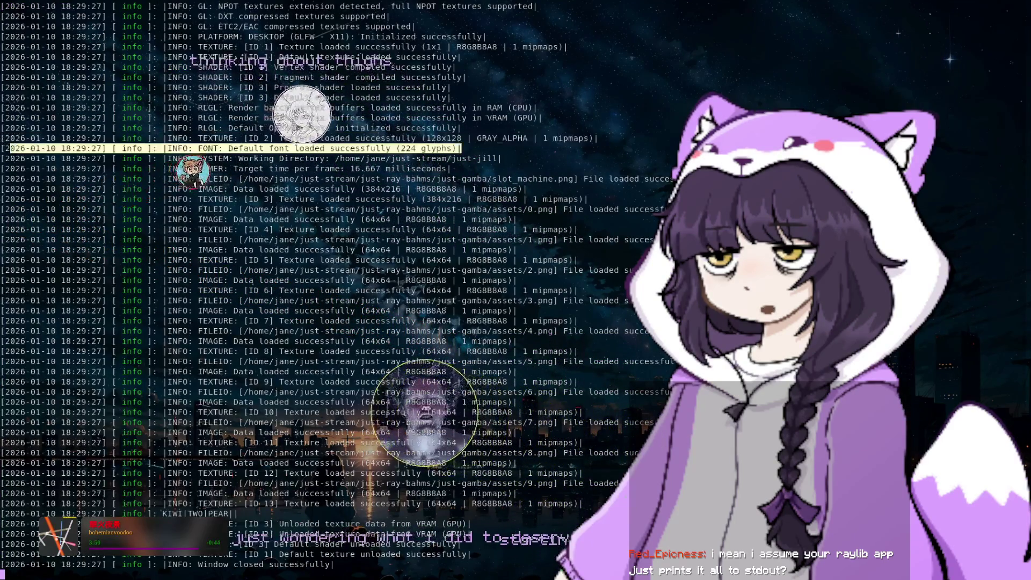
{"action": "left_click", "coordinate": [437, 138]}
{"action": "scroll", "coordinate": [322, 290], "scroll_direction": "up", "scroll_amount": 5}
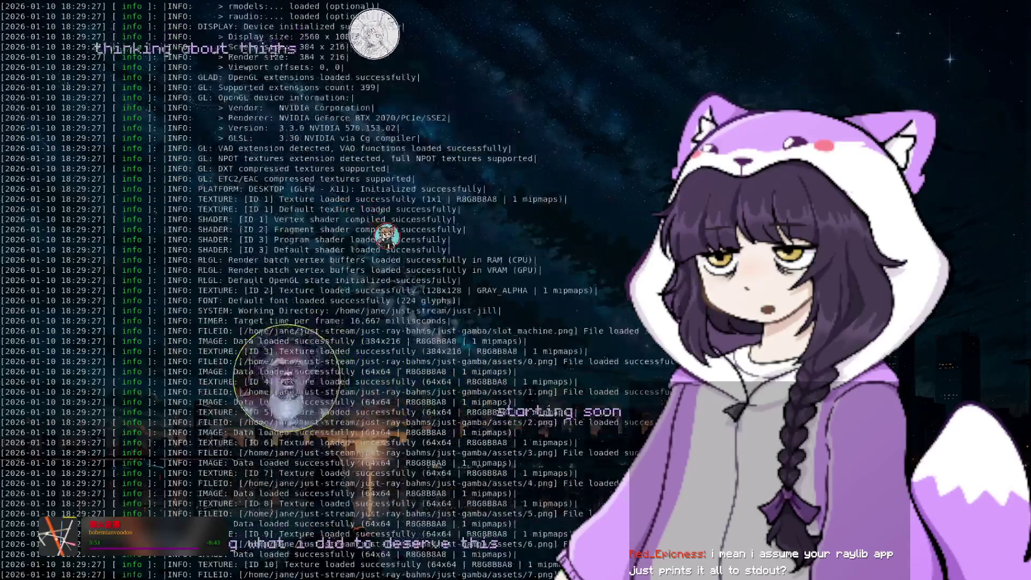
{"action": "scroll", "coordinate": [322, 290], "scroll_direction": "up", "scroll_amount": 5}
{"action": "scroll", "coordinate": [322, 290], "scroll_direction": "up", "scroll_amount": 5}
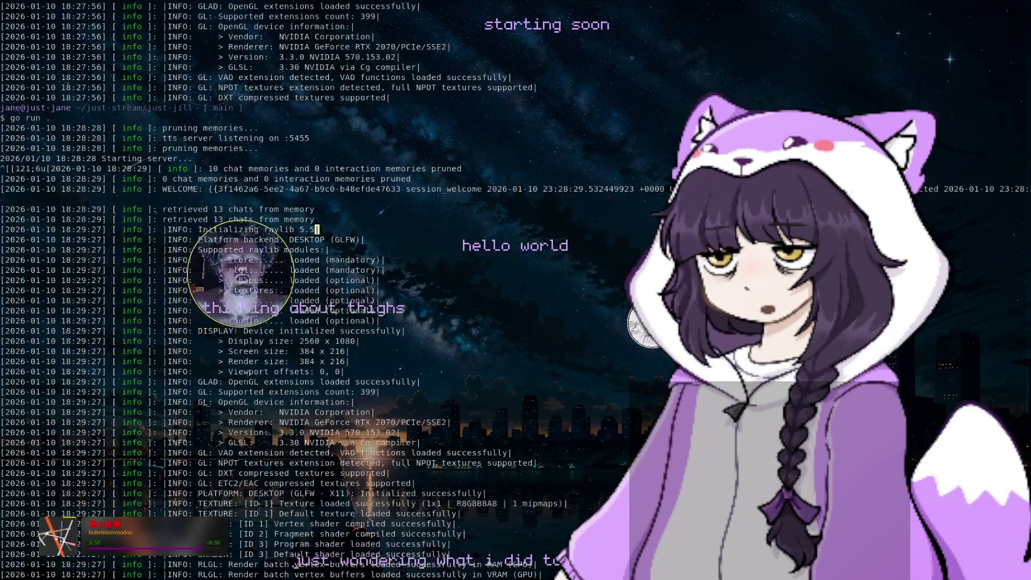
{"action": "scroll", "coordinate": [322, 290], "scroll_direction": "down", "scroll_amount": 4}
{"action": "scroll", "coordinate": [322, 290], "scroll_direction": "down", "scroll_amount": 3}
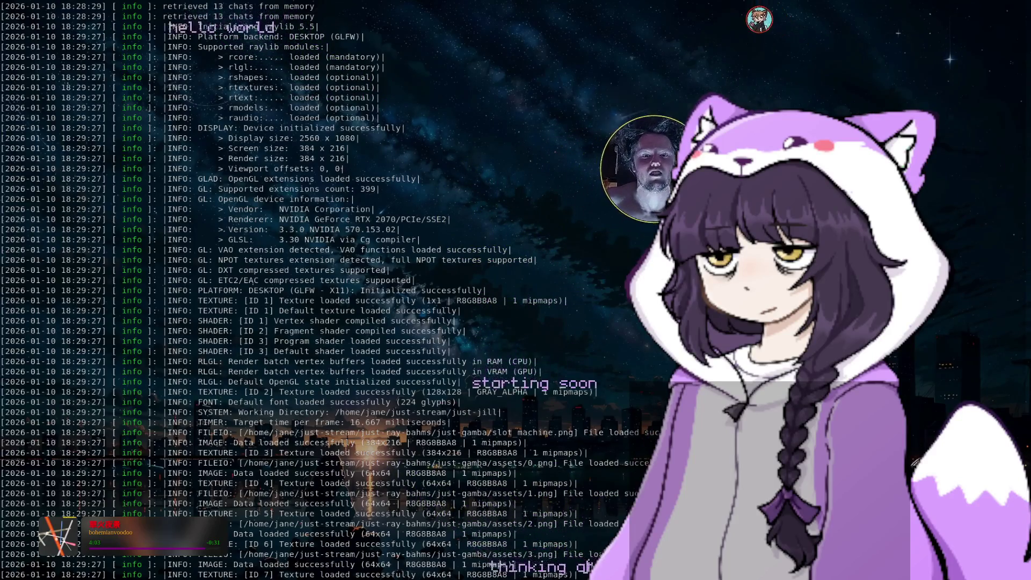
- Stop the bot and open Neovim on the just-jill folder with vim
{"action": "type", "text": "qq^[^["}
{"action": "key", "text": "ctrl+c"}
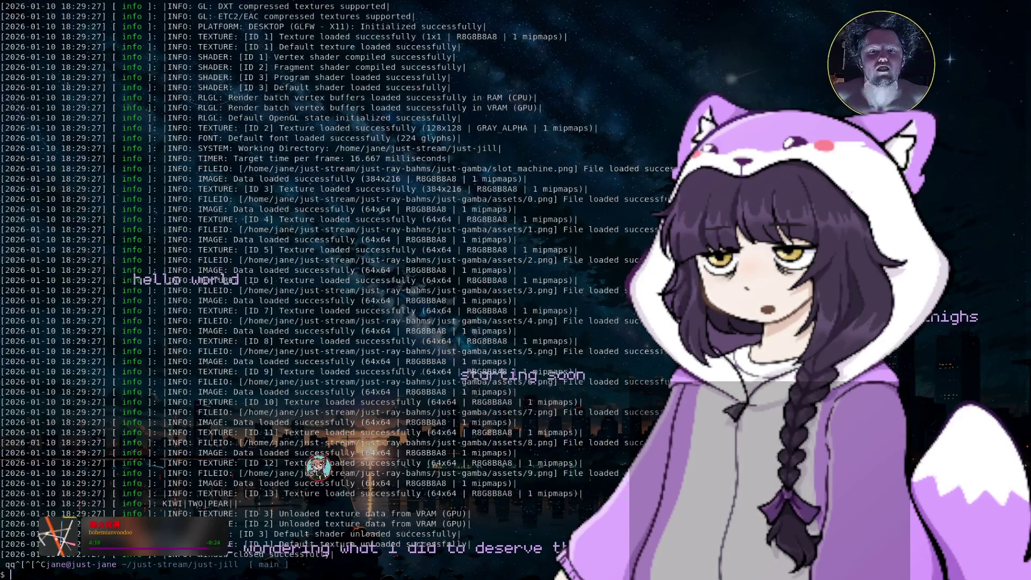
{"action": "type", "text": "vim ."}
{"action": "key", "text": "Return"}
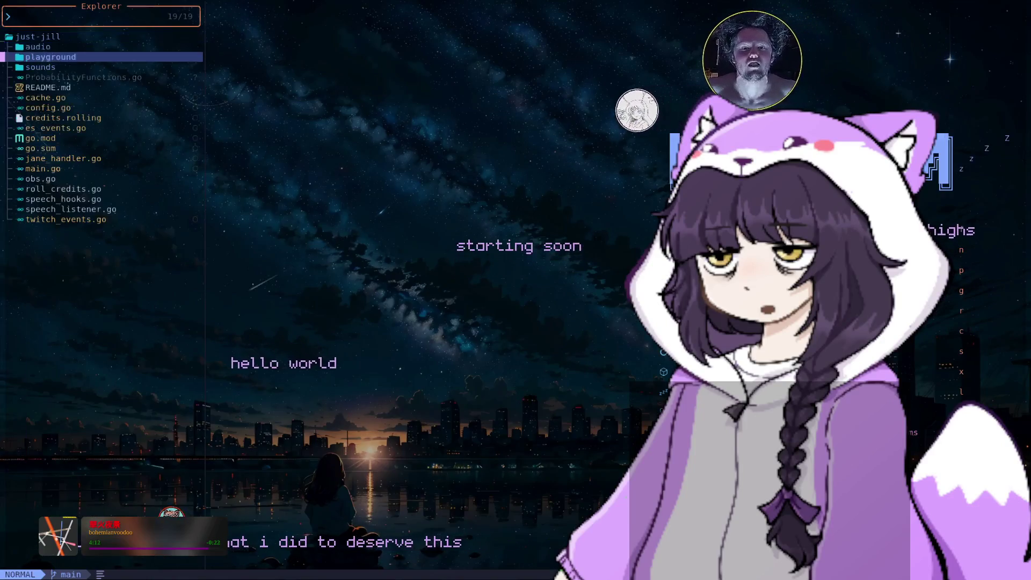
- Open main.go from the Explorer and toggle the sidebar off and on
{"action": "key", "text": "j"}
{"action": "key", "text": "j"}
{"action": "key", "text": "j"}
{"action": "key", "text": "j"}
{"action": "key", "text": "j"}
{"action": "key", "text": "j"}
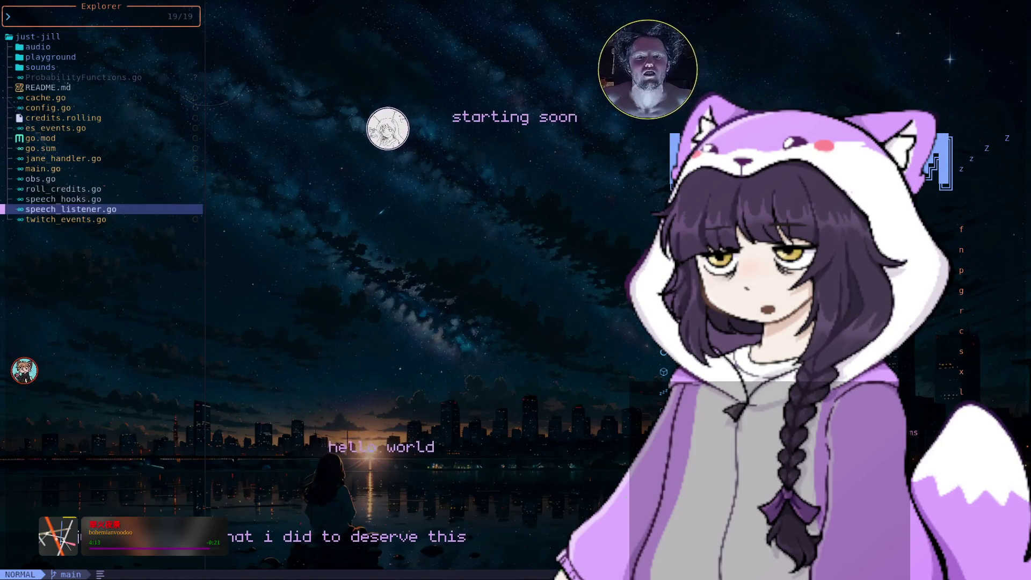
{"action": "key", "text": "k"}
{"action": "key", "text": "k"}
{"action": "key", "text": "k"}
{"action": "key", "text": "k"}
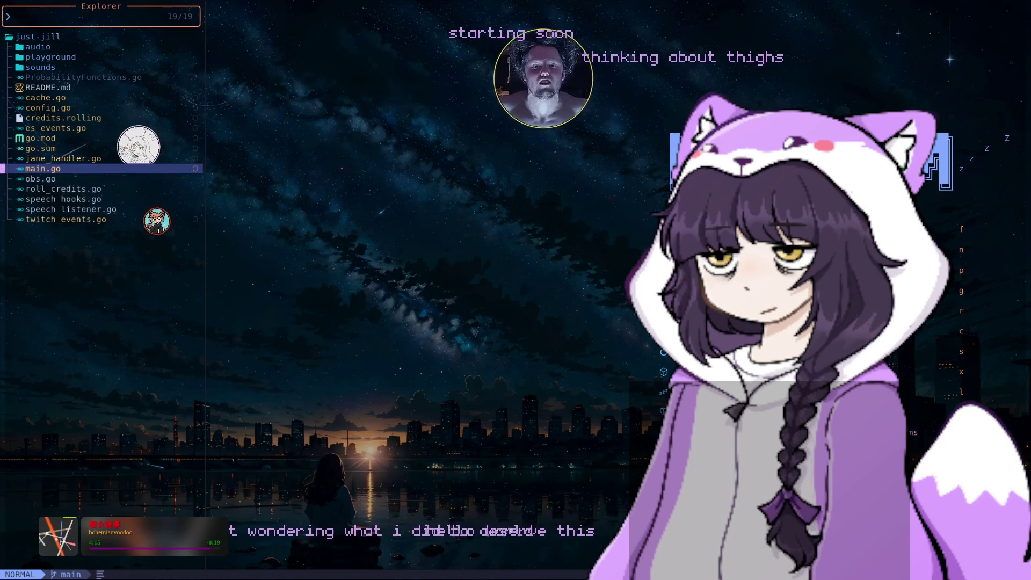
{"action": "key", "text": "k"}
{"action": "key", "text": "k"}
{"action": "key", "text": "k"}
{"action": "key", "text": "k"}
{"action": "key", "text": "k"}
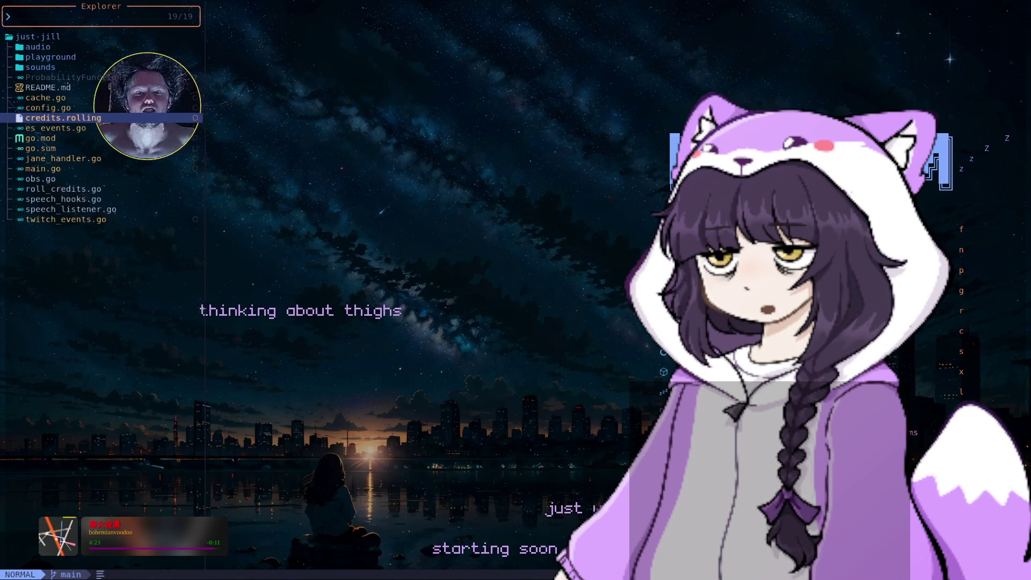
{"action": "key", "text": "j"}
{"action": "key", "text": "j"}
{"action": "key", "text": "Return"}
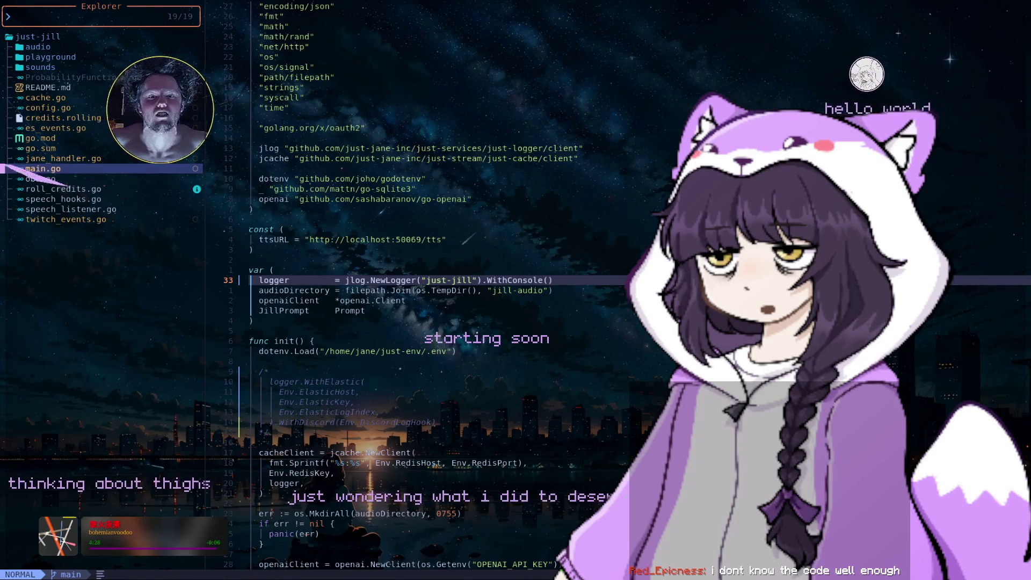
{"action": "key", "text": "space"}
{"action": "key", "text": "e"}
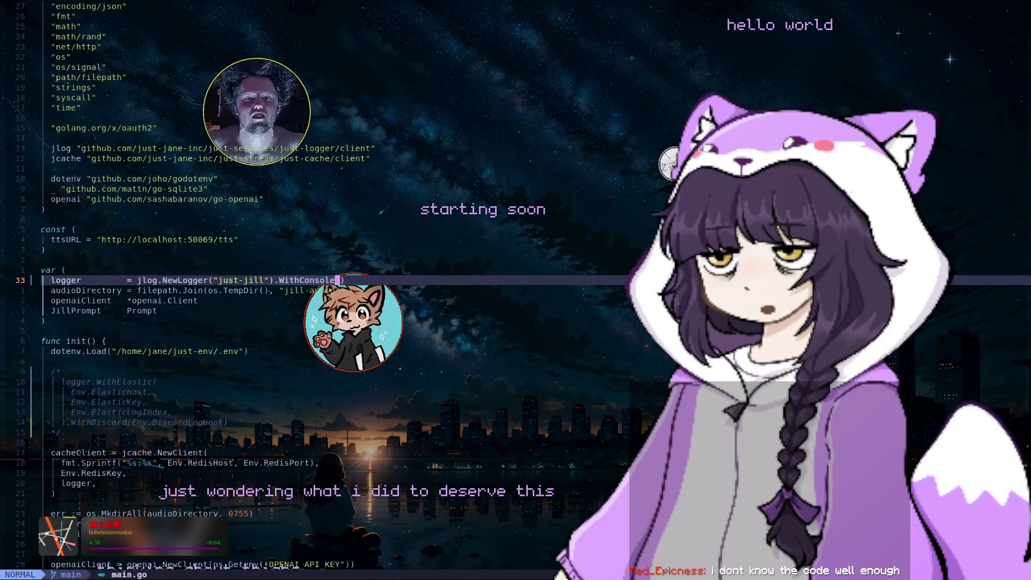
{"action": "key", "text": "space"}
{"action": "key", "text": "e"}
{"action": "key", "text": "ctrl+l"}
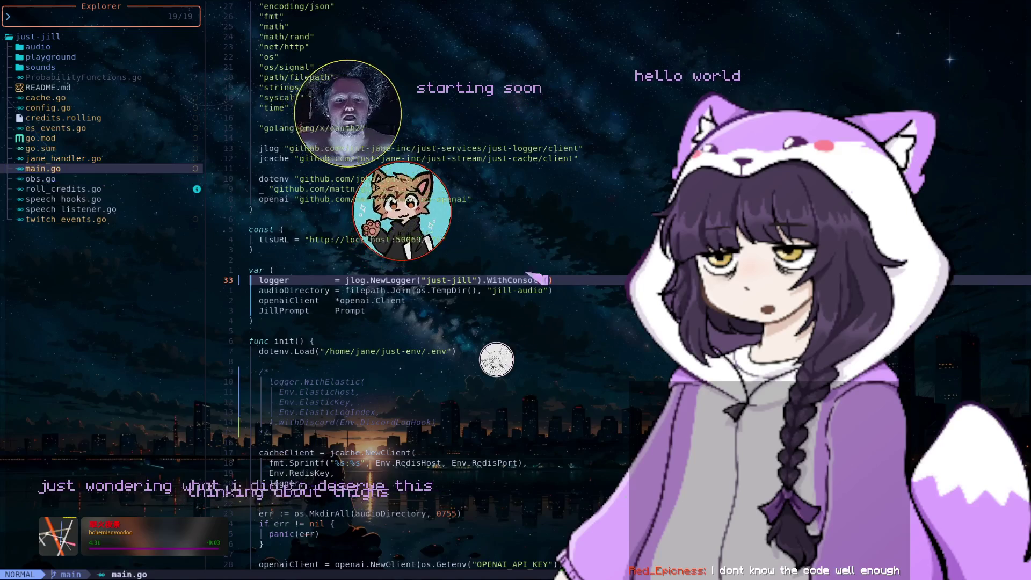
{"action": "key", "text": "j"}
- Open roll_credits.go and jane_handler.go in new tabs
{"action": "key", "text": "j"}
{"action": "key", "text": "j"}
{"action": "key", "text": "ctrl+h"}
{"action": "key", "text": "j"}
{"action": "key", "text": "j"}
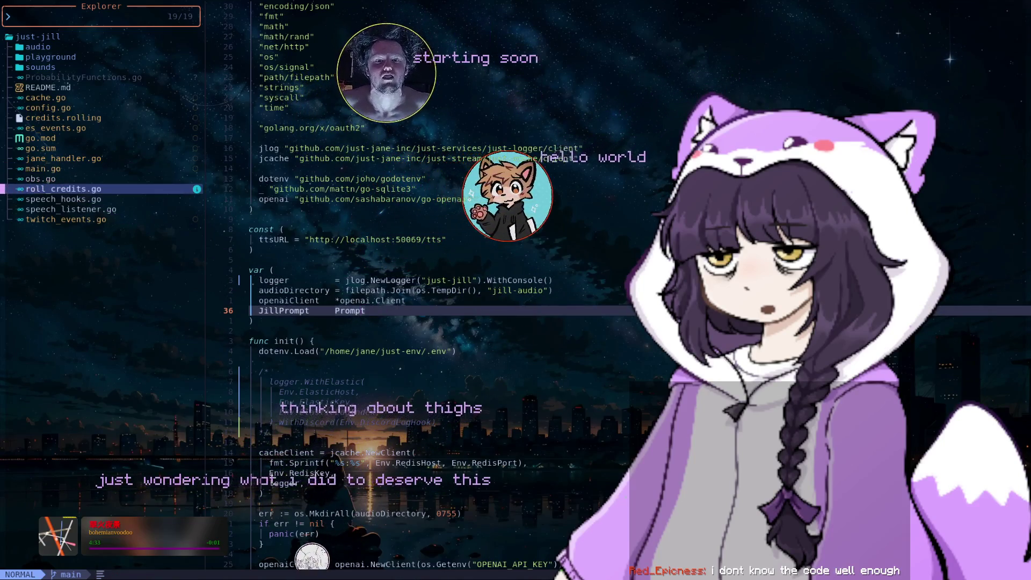
{"action": "key", "text": "k"}
{"action": "key", "text": "k"}
{"action": "key", "text": "k"}
{"action": "key", "text": "k"}
{"action": "key", "text": "k"}
{"action": "key", "text": "k"}
{"action": "key", "text": "k"}
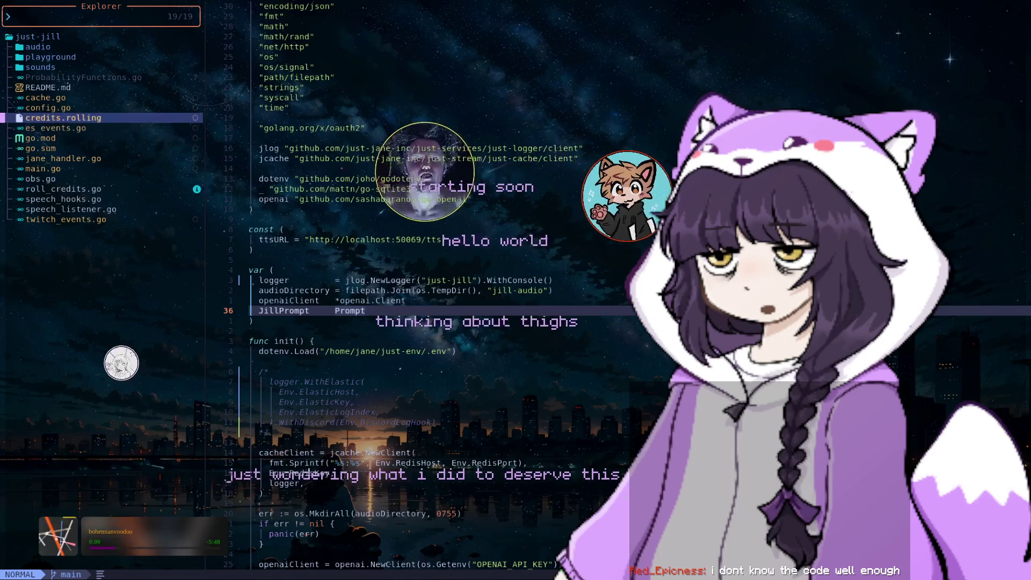
{"action": "key", "text": "k"}
{"action": "key", "text": "k"}
{"action": "key", "text": "j"}
{"action": "key", "text": "j"}
{"action": "key", "text": "j"}
{"action": "key", "text": "j"}
{"action": "key", "text": "j"}
{"action": "key", "text": "j"}
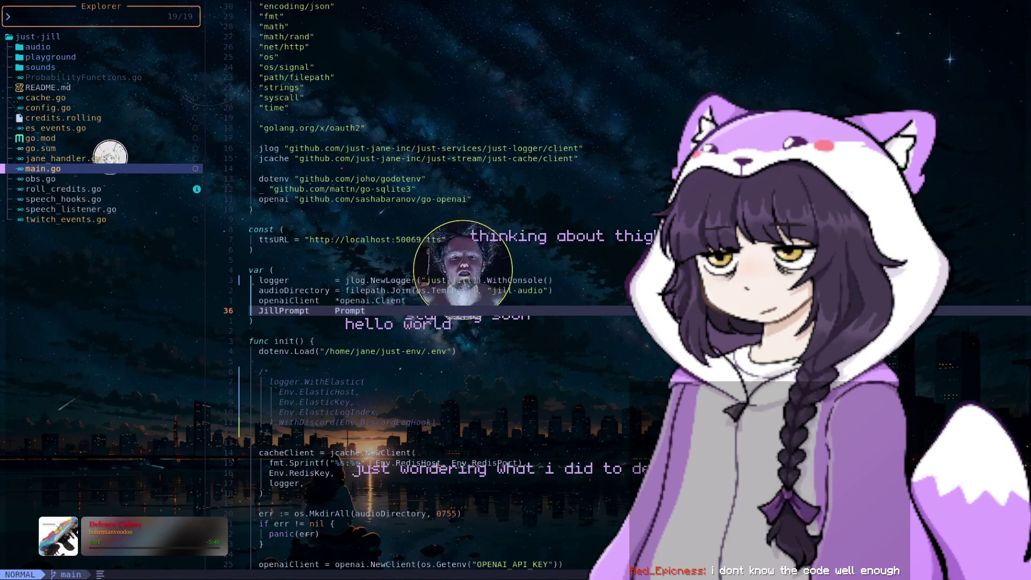
{"action": "key", "text": "k"}
{"action": "key", "text": "k"}
{"action": "key", "text": "k"}
{"action": "key", "text": "k"}
{"action": "key", "text": "k"}
{"action": "key", "text": "j"}
{"action": "key", "text": "j"}
{"action": "key", "text": "j"}
{"action": "key", "text": "j"}
{"action": "key", "text": "j"}
{"action": "key", "text": "j"}
{"action": "key", "text": "j"}
{"action": "key", "text": "Return"}
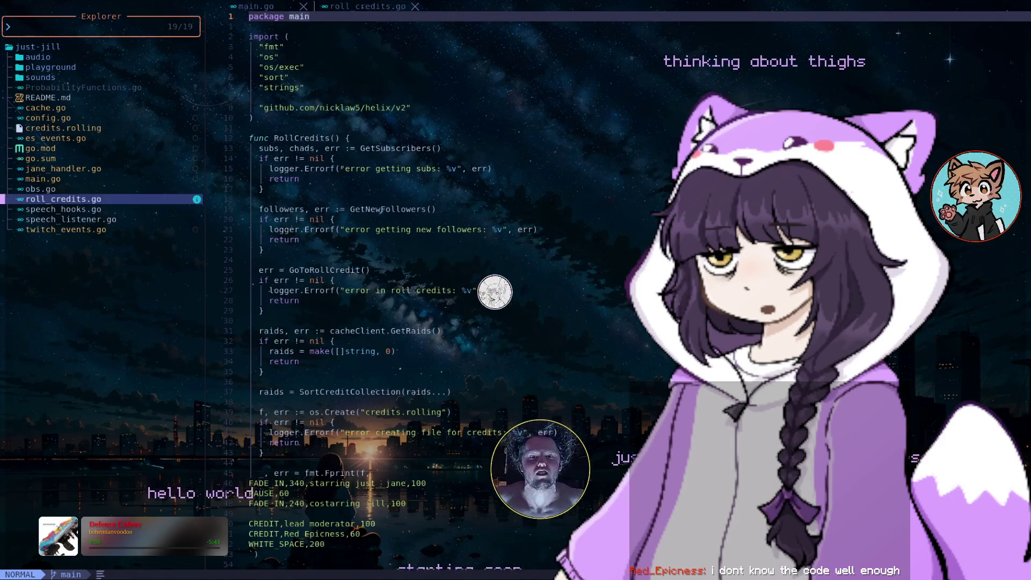
{"action": "key", "text": "k"}
{"action": "key", "text": "k"}
{"action": "key", "text": "k"}
{"action": "key", "text": "Return"}
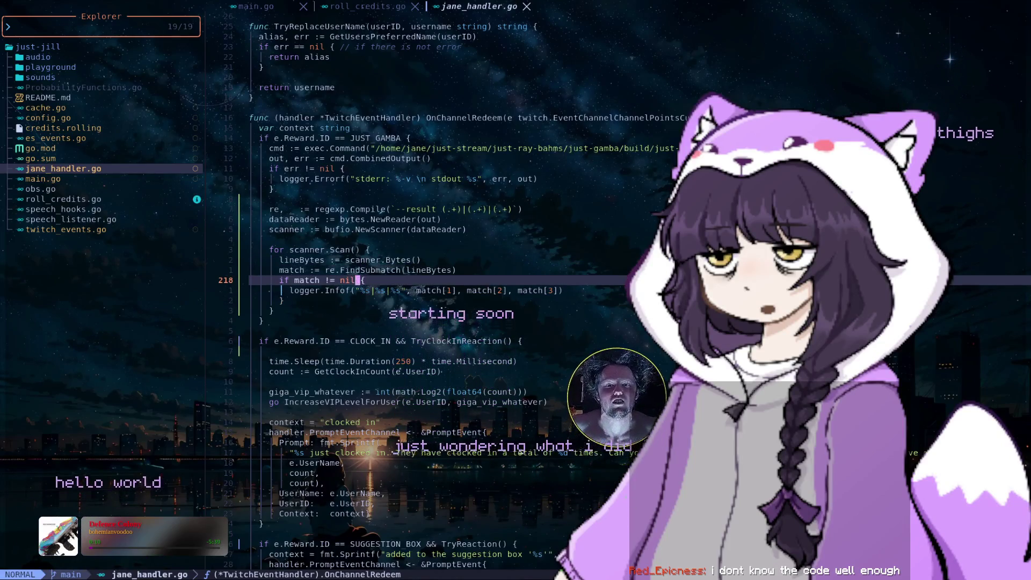
- View the FindSubmatch documentation, then move to --result in the regexp.Compile pattern
{"action": "key", "text": "k"}
{"action": "key", "text": "K"}
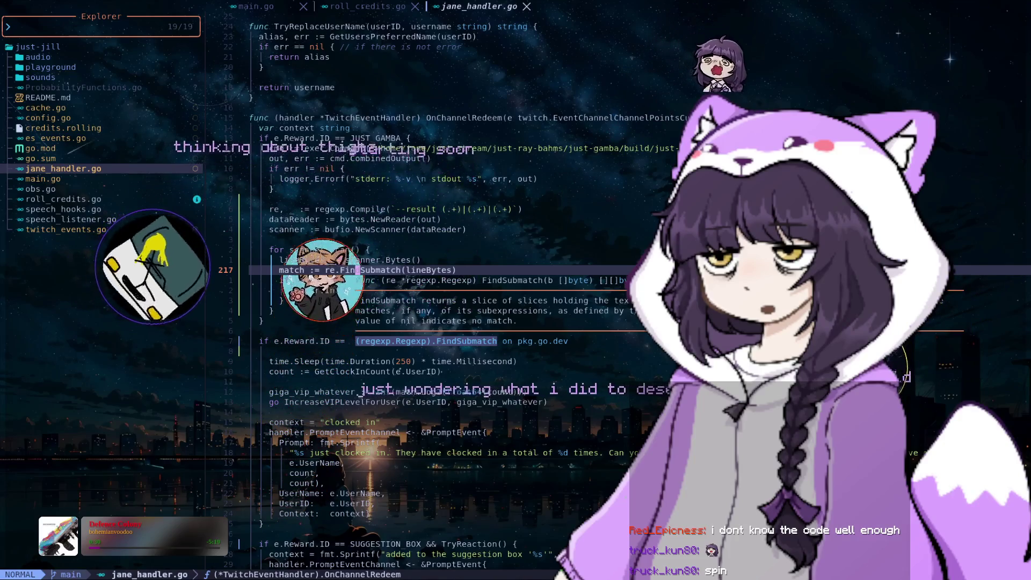
{"action": "key", "text": "k"}
{"action": "key", "text": "k"}
{"action": "key", "text": "k"}
{"action": "key", "text": "f"}
{"action": "key", "text": "space"}
{"action": "key", "text": "h"}
- Append a '<--' marker to the regex line and add comment '// --result HELLO|WORLD|ONE' above it
{"action": "type", "text": "A "}
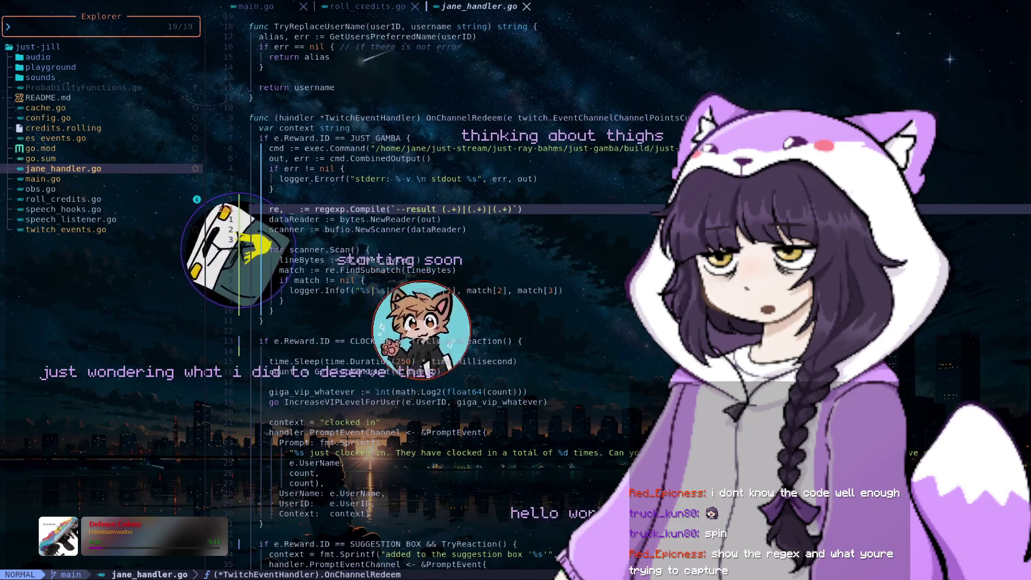
{"action": "type", "text": "-"}
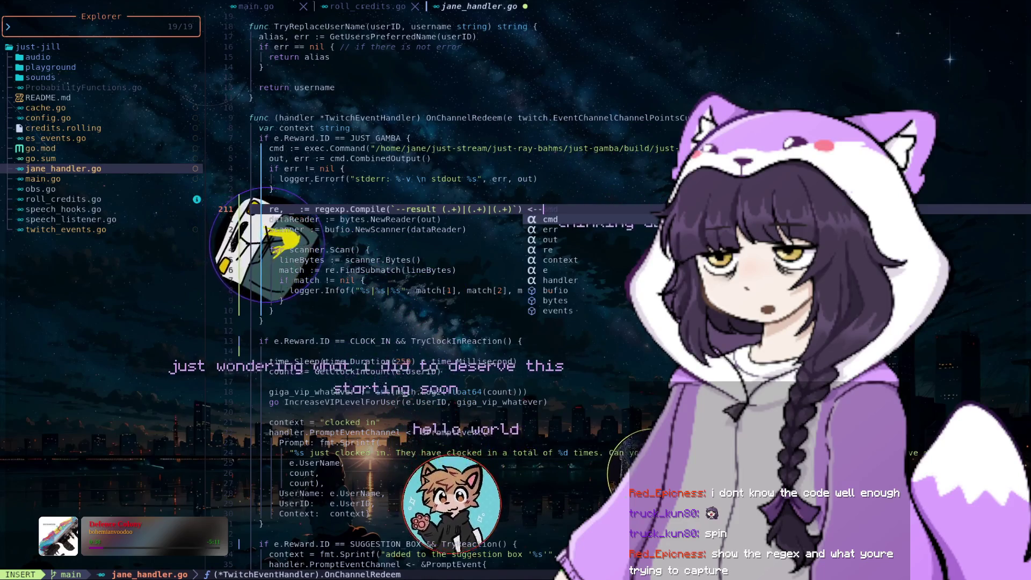
{"action": "key", "text": "Escape"}
{"action": "type", "text": "O// "}
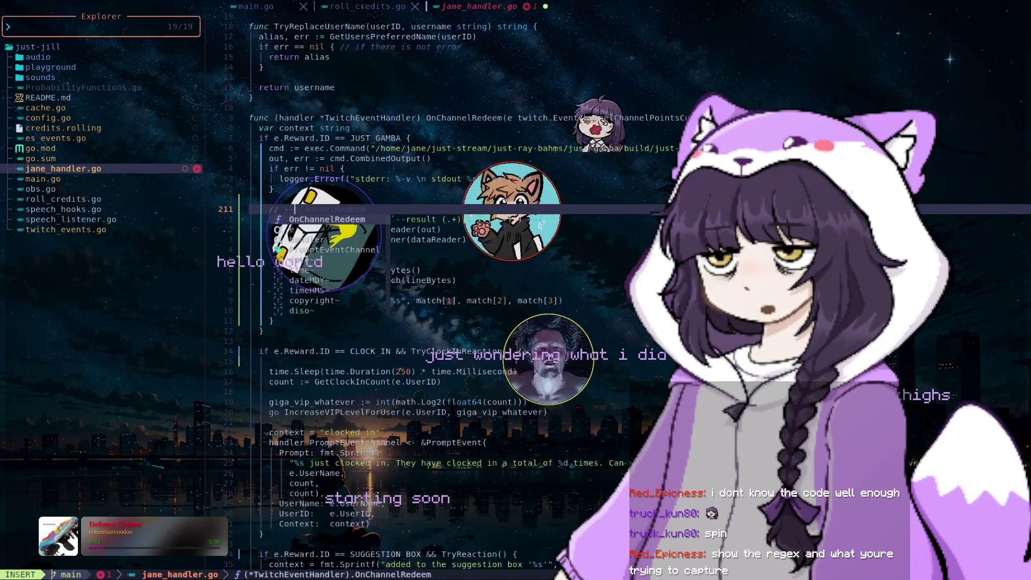
{"action": "type", "text": "--result "}
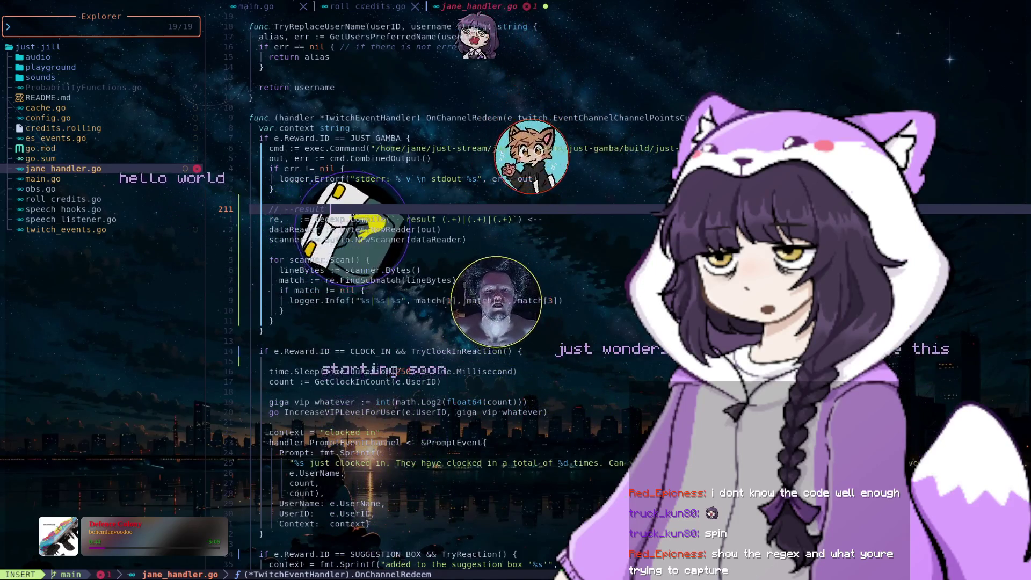
{"action": "type", "text": "HELLO"}
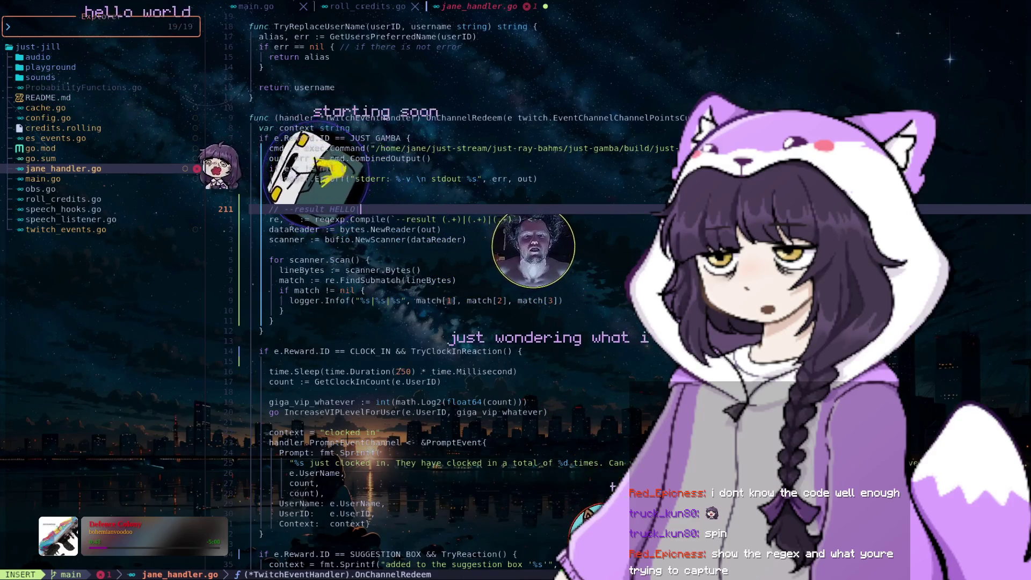
{"action": "type", "text": "|WORLD|ON"}
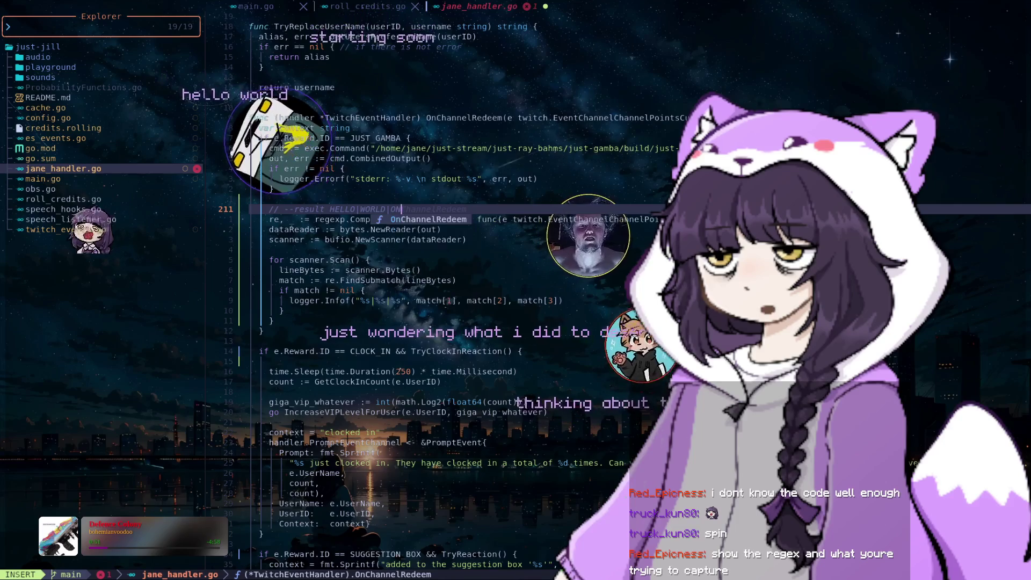
{"action": "type", "text": "E"}
{"action": "key", "text": "Escape"}
{"action": "key", "text": "j"}
{"action": "key", "text": "j"}
{"action": "key", "text": "k"}
{"action": "key", "text": "k"}
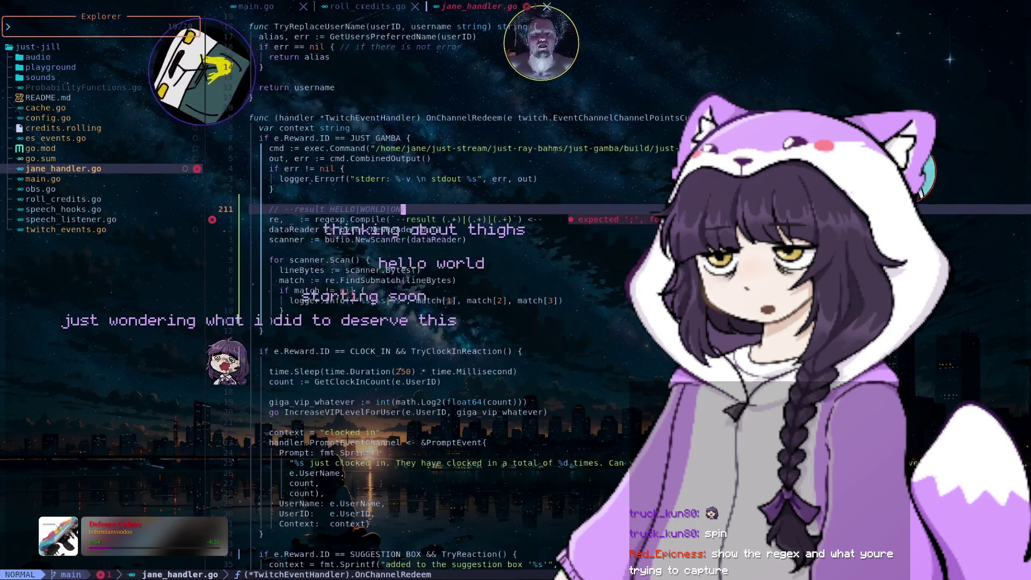
{"action": "key", "text": "k"}
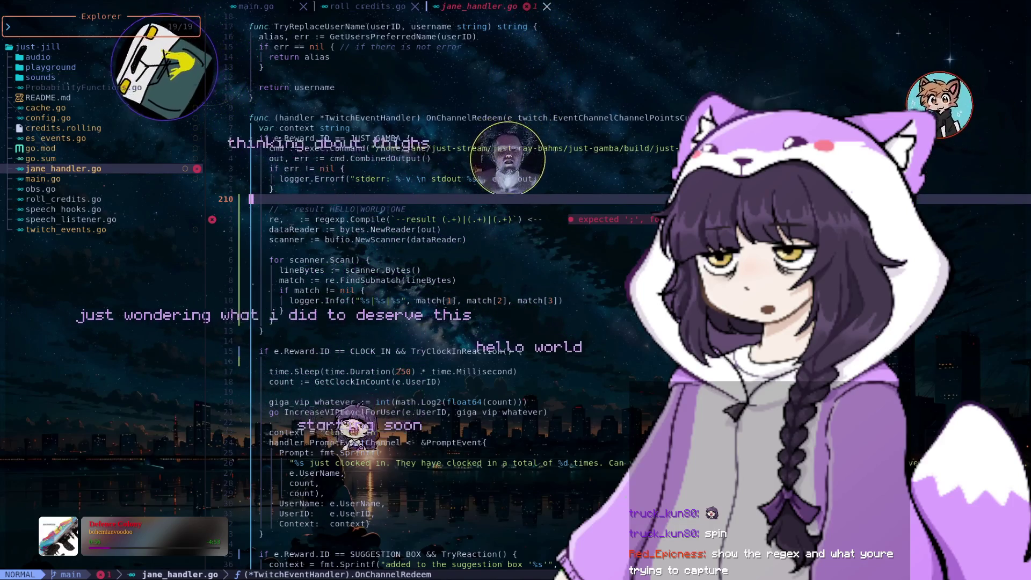
{"action": "key", "text": "j"}
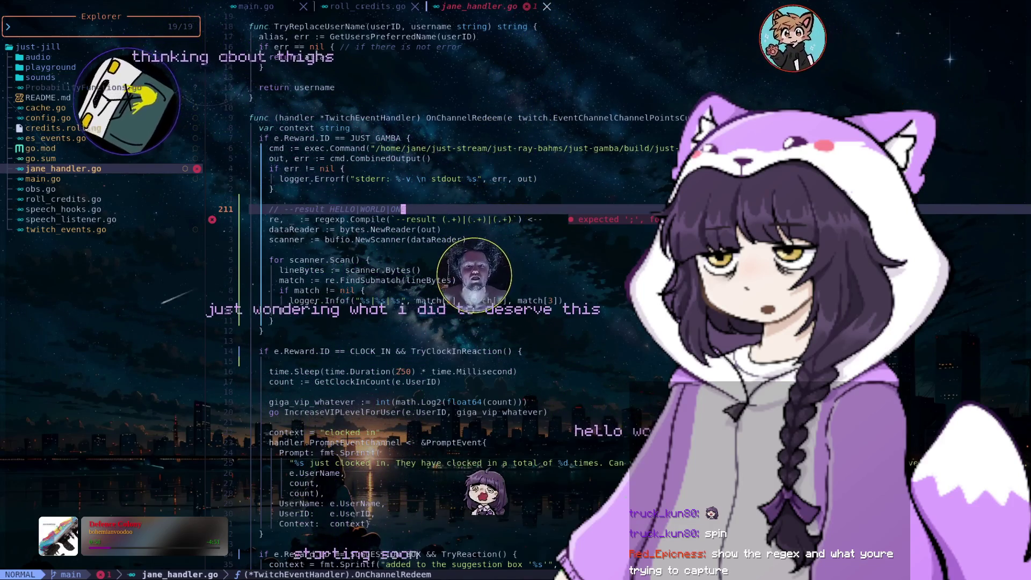
{"action": "key", "text": "j"}
{"action": "key", "text": "j"}
{"action": "key", "text": "j"}
{"action": "key", "text": "j"}
{"action": "key", "text": "j"}
{"action": "key", "text": "j"}
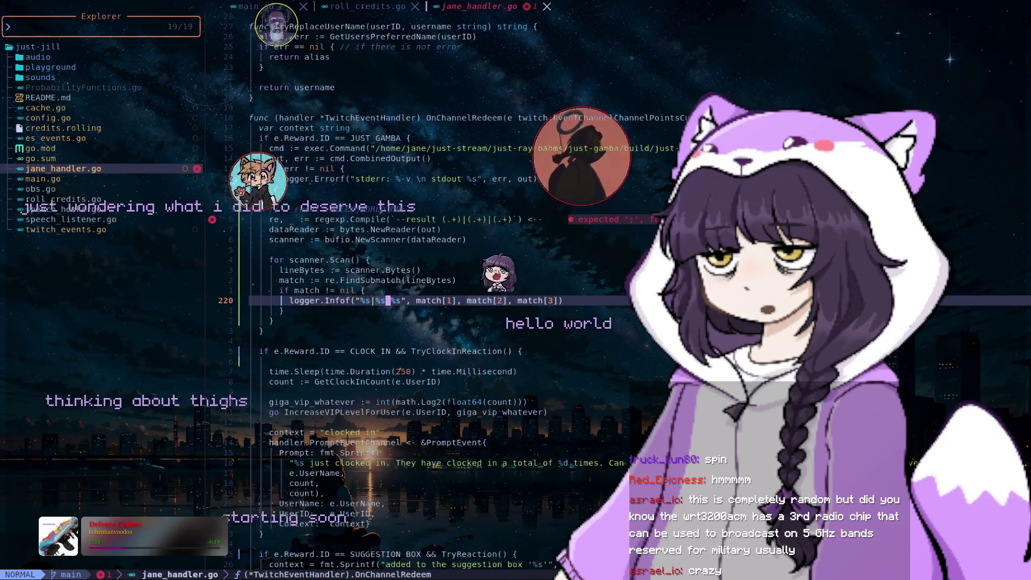
{"action": "key", "text": "k"}
{"action": "key", "text": "k"}
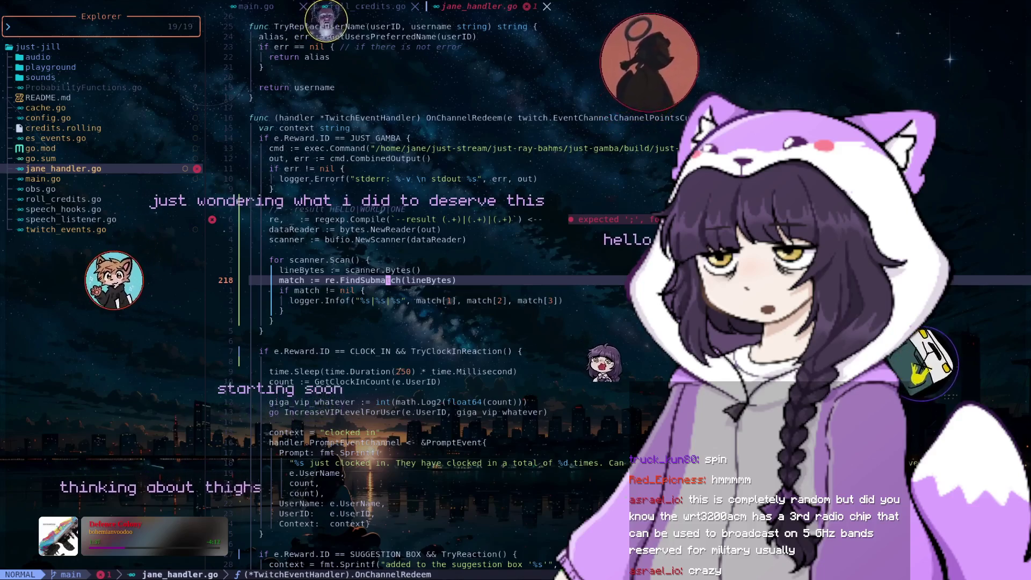
{"action": "key", "text": "k"}
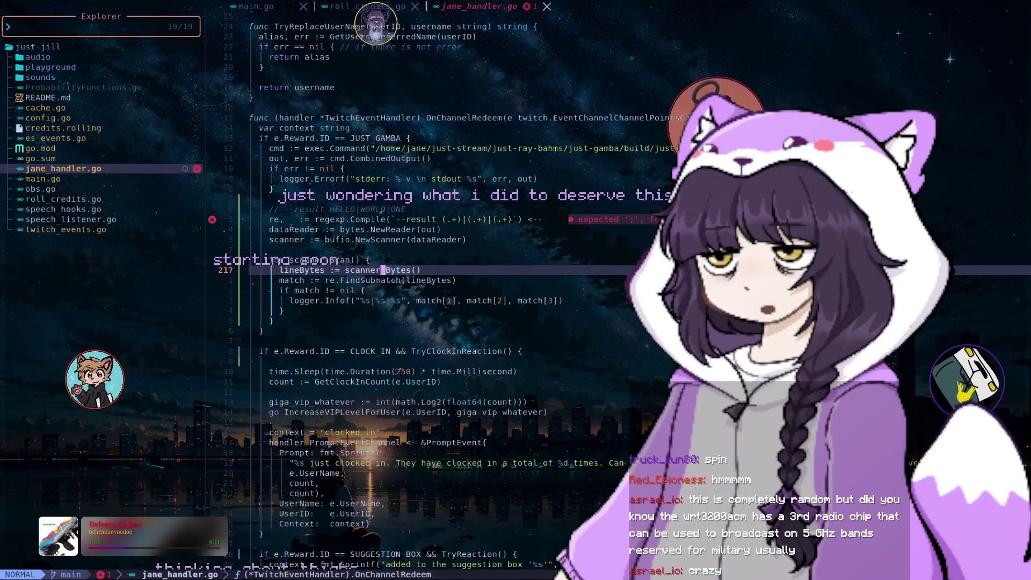
{"action": "key", "text": "shift+c"}
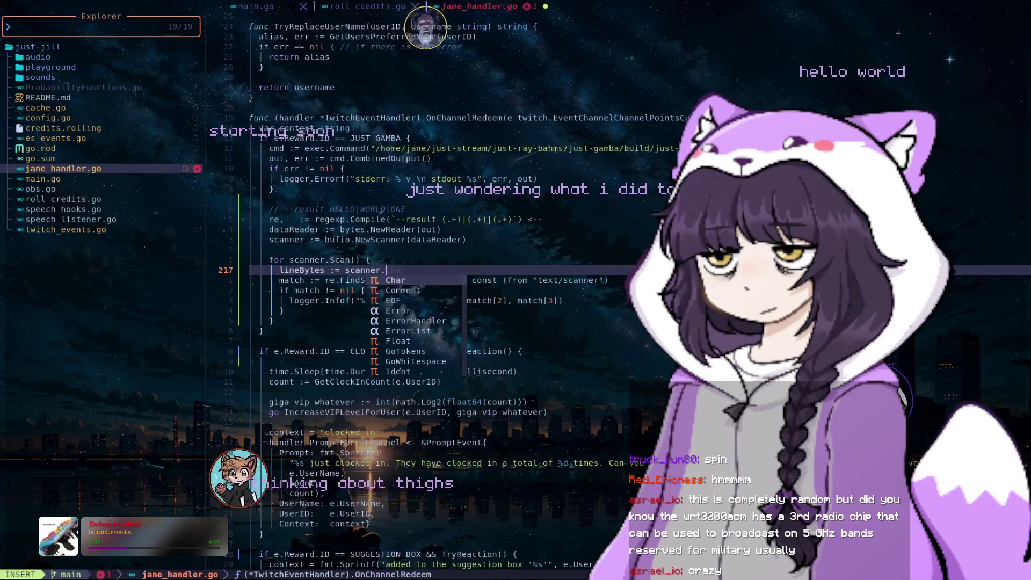
{"action": "type", "text": "Te"}
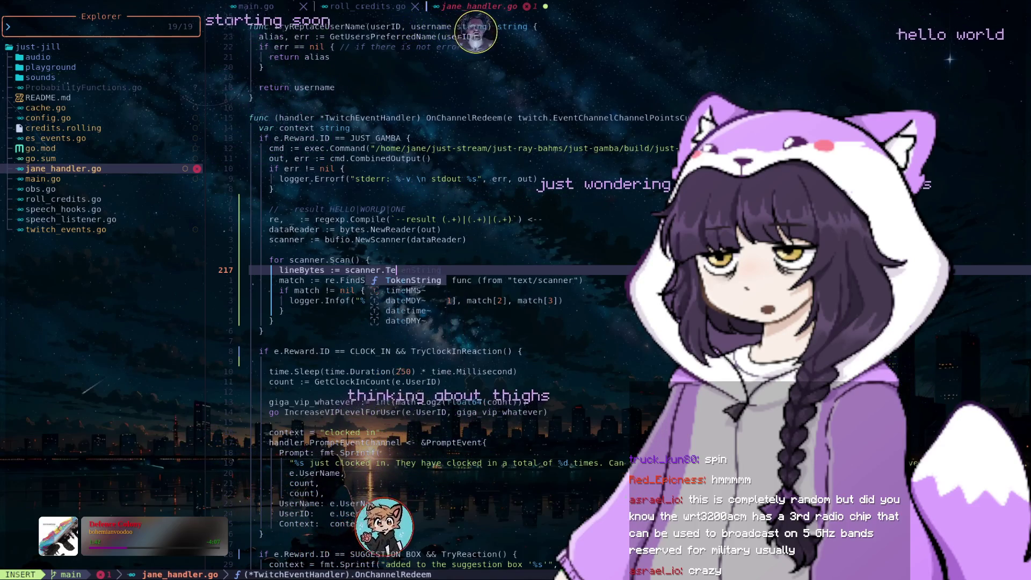
{"action": "type", "text": "xt"}
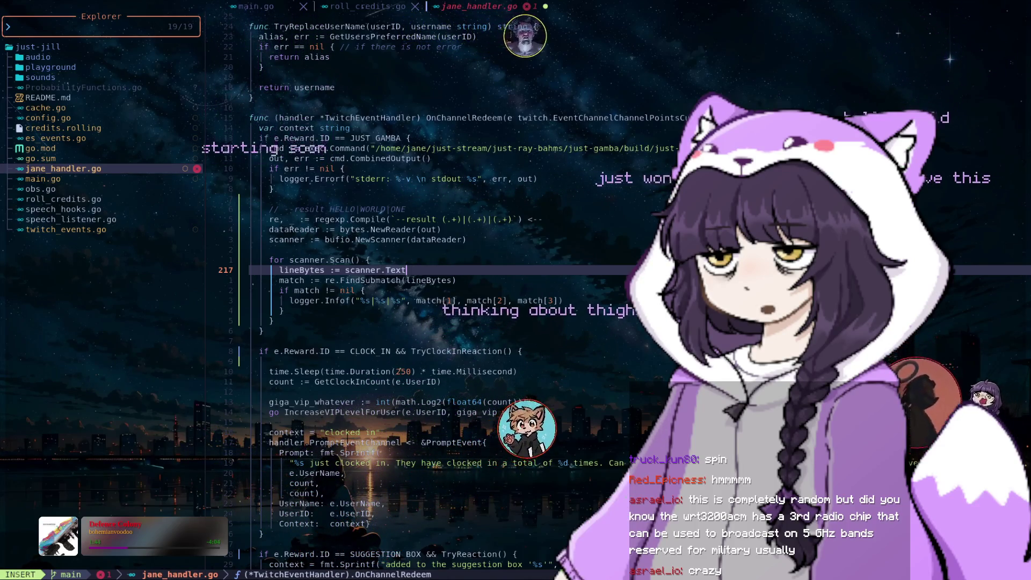
{"action": "key", "text": "Escape"}
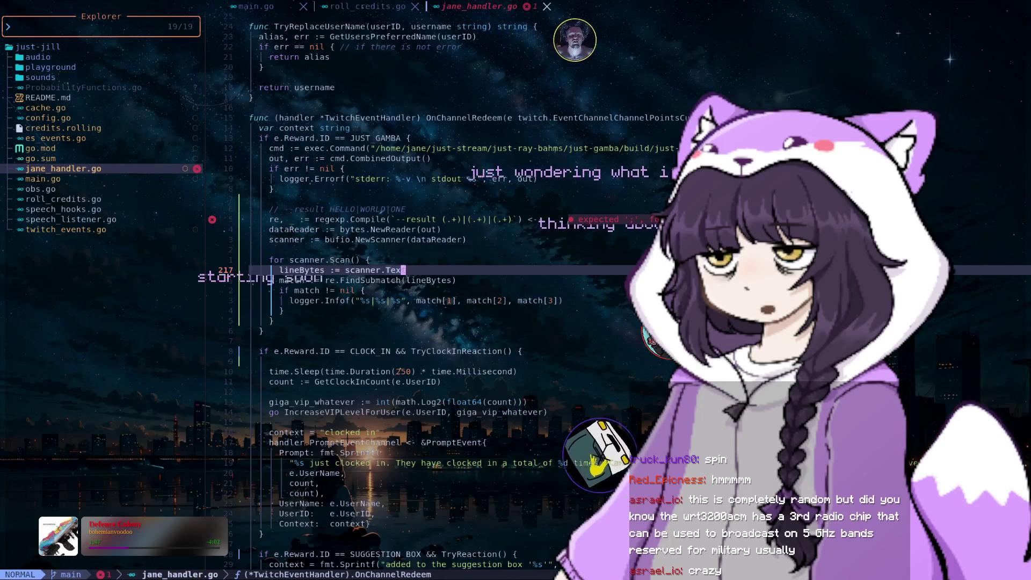
{"action": "type", "text": "Bytes()"}
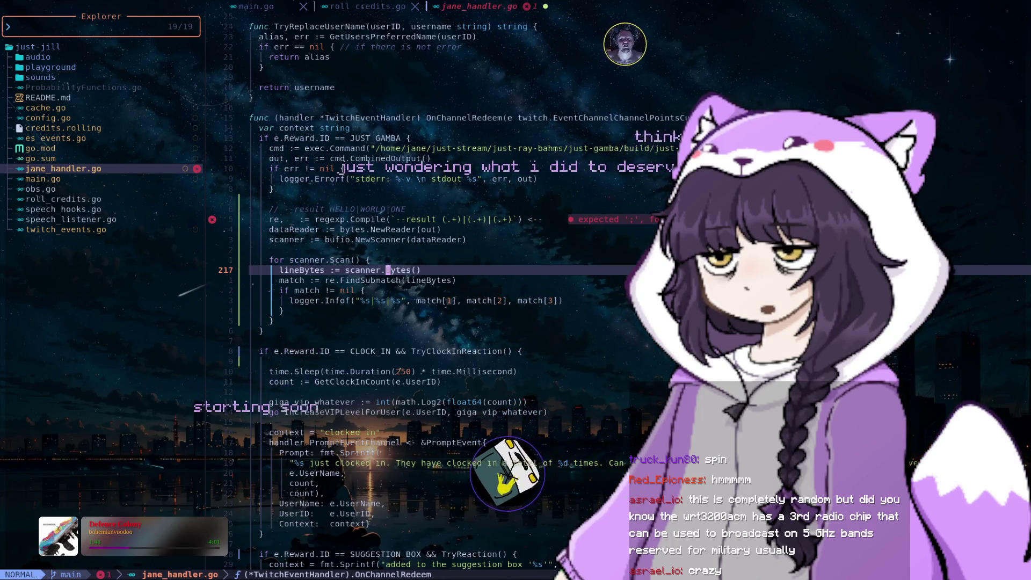
{"action": "key", "text": "l"}
{"action": "key", "text": "l"}
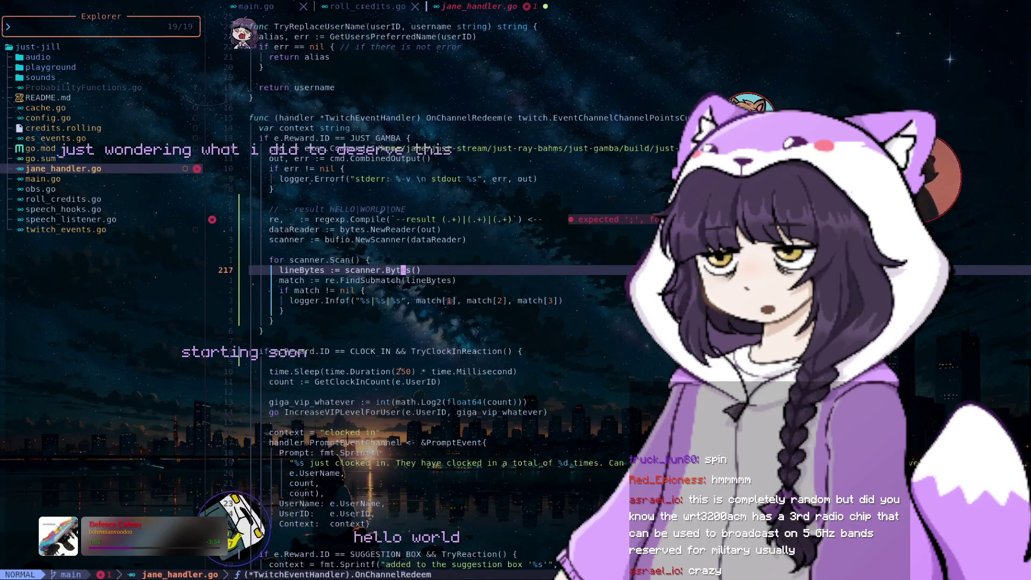
{"action": "key", "text": "j"}
{"action": "key", "text": "j"}
{"action": "type", "text": "ologger"}
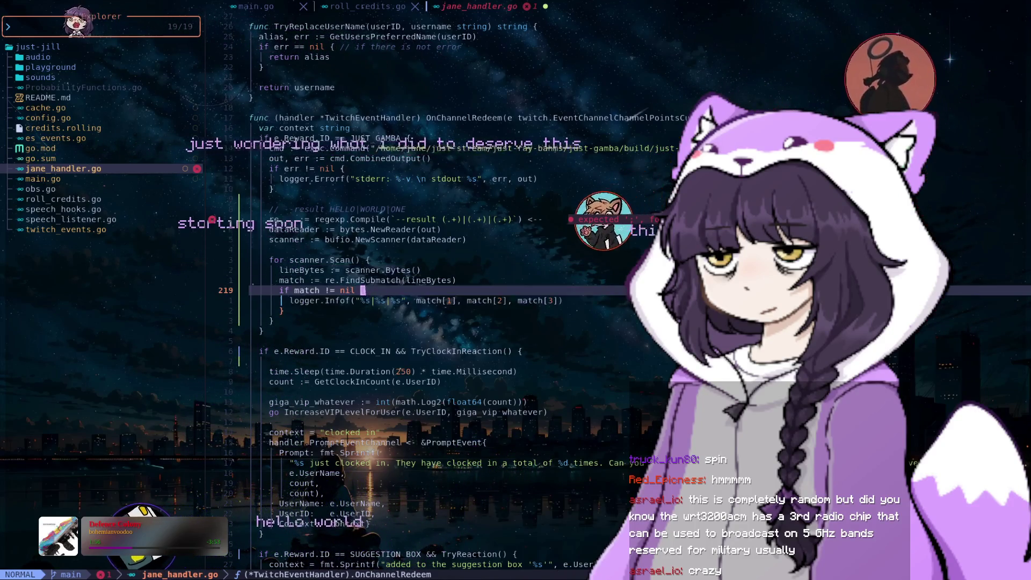
{"action": "type", "text": ".Info"}
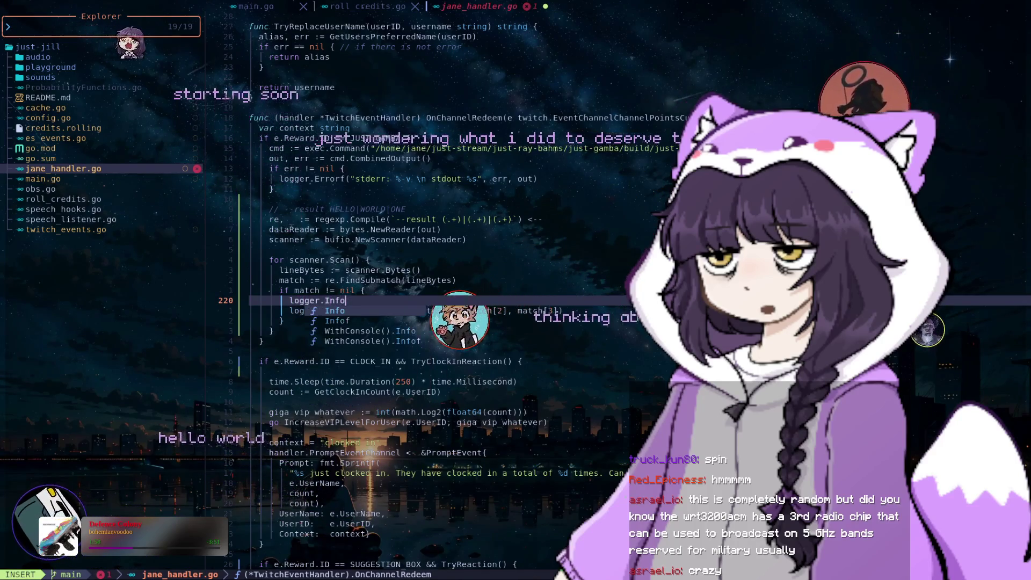
{"action": "type", "text": "f(\""}
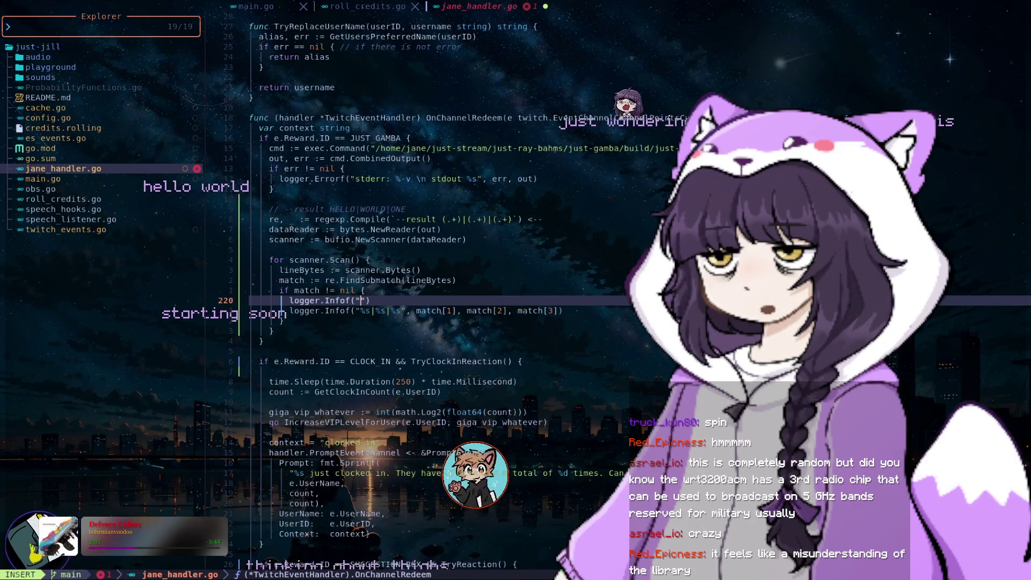
{"action": "type", "text": "like:"}
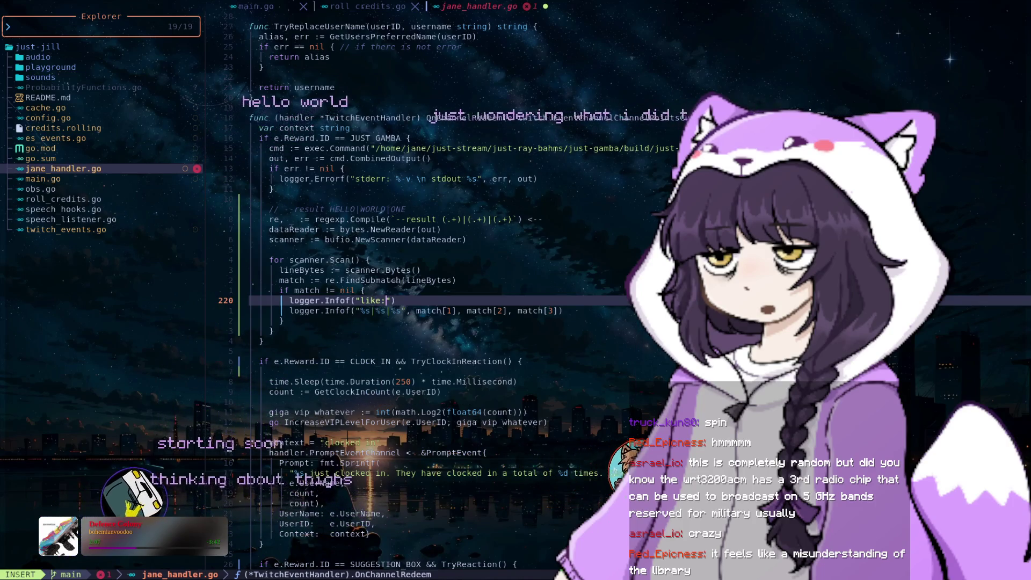
{"action": "type", "text": "ne:"}
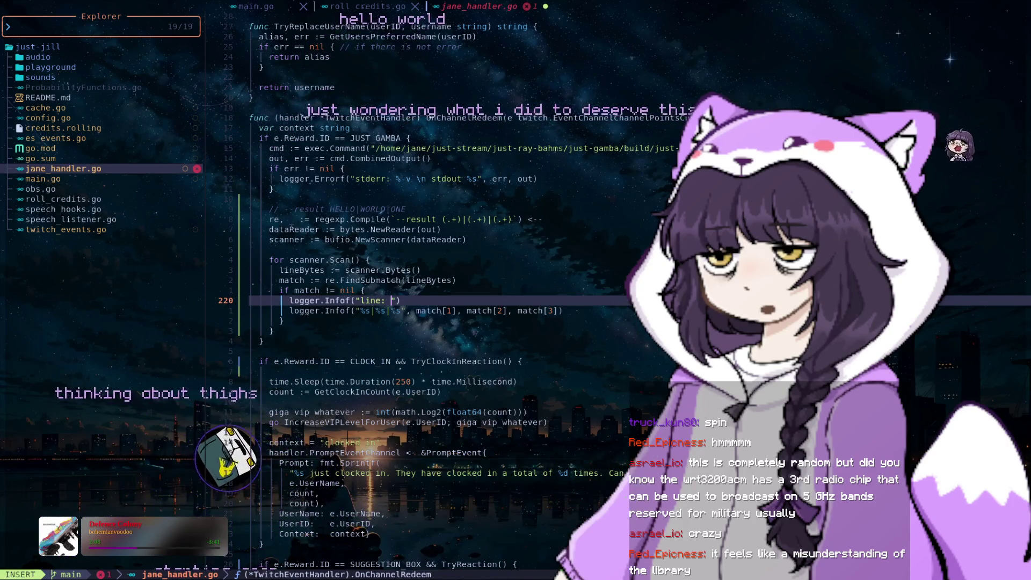
{"action": "type", "text": "%s\", "}
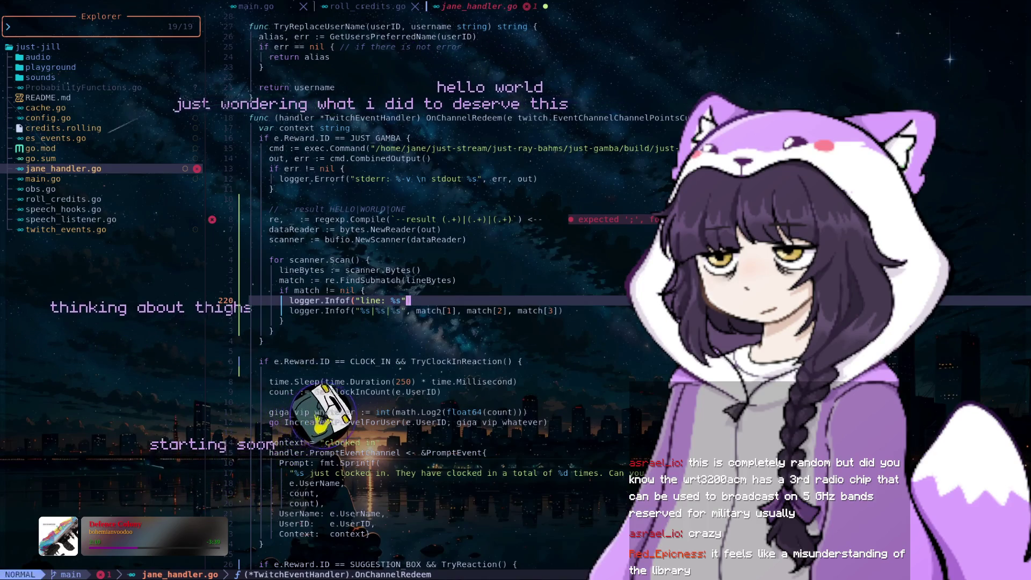
{"action": "type", "text": "match[0]"}
- Finish the logger.Infof("line: %s", match[0]) call and save the file
{"action": "key", "text": "Escape"}
{"action": "type", "text": "w"}
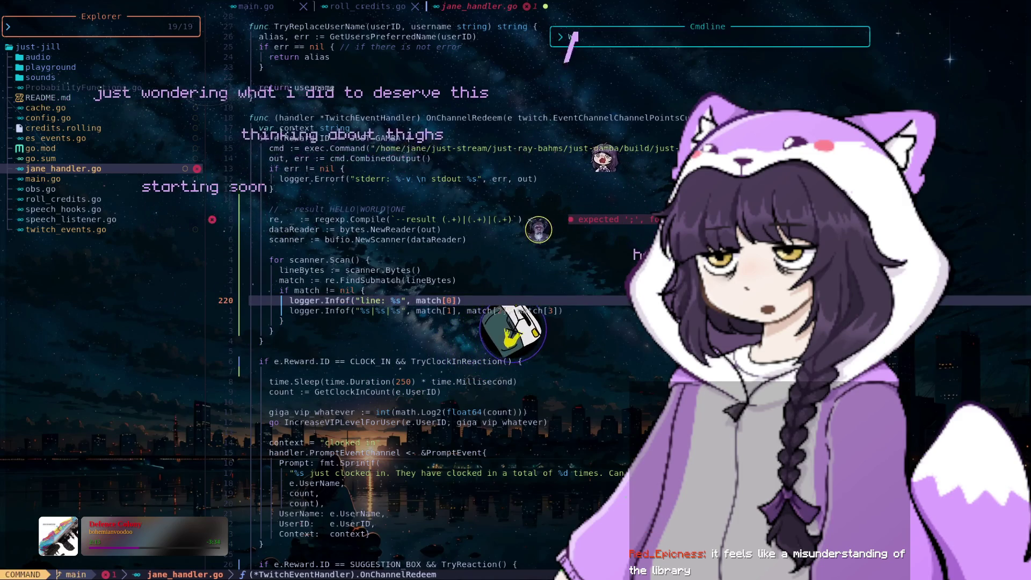
{"action": "key", "text": "Return"}
{"action": "left_click", "coordinate": [454, 219]}
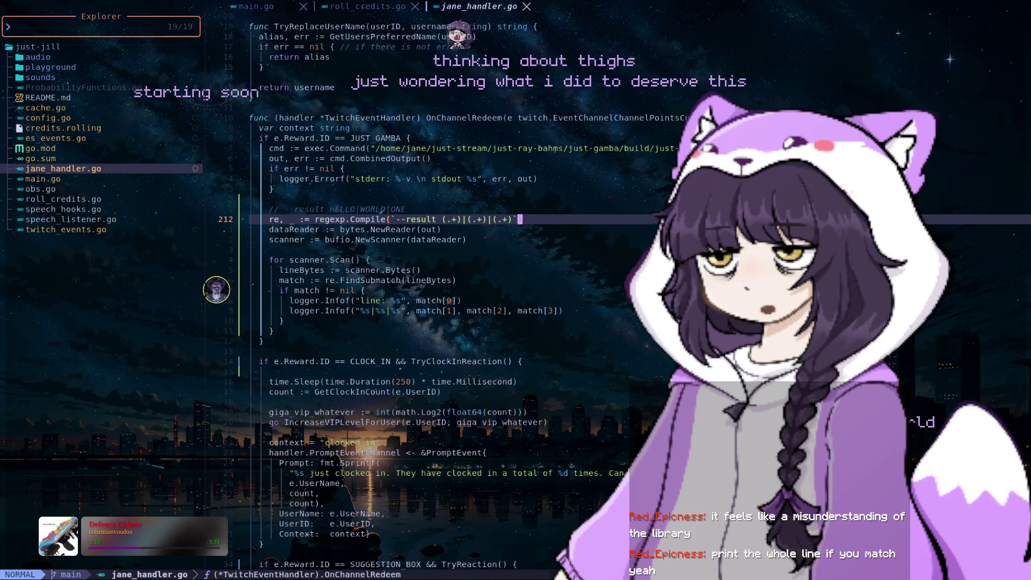
- Quit Neovim and rerun the bot with the new line logging
{"action": "type", "text": ":q"}
{"action": "key", "text": "Return"}
{"action": "key", "text": "Up"}
{"action": "key", "text": "Up"}
{"action": "key", "text": "Return"}
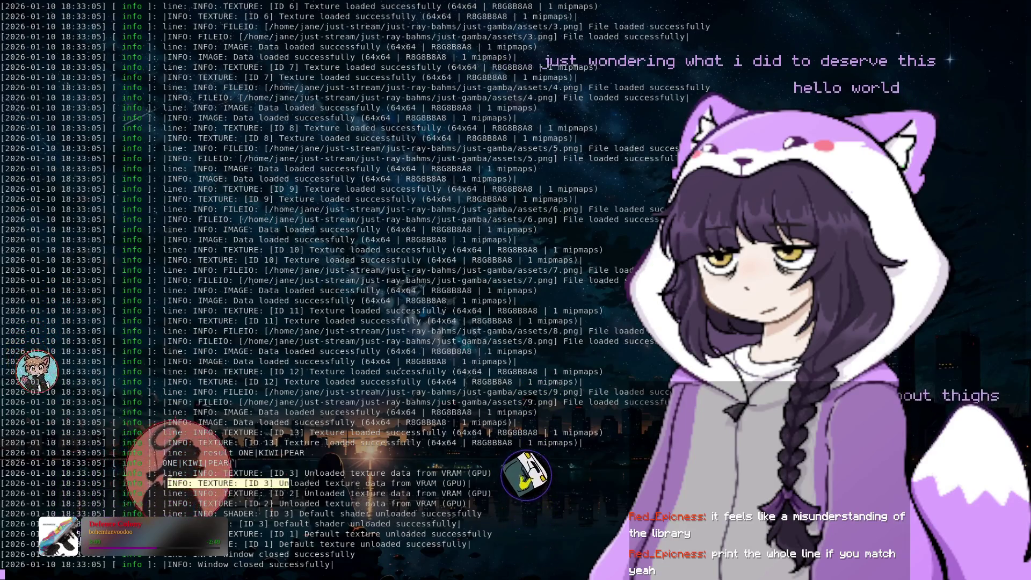
- Highlight the '--result ONE|KIWI|PEAR' log line and its captured ONE|KIWI|PEAR matches in the terminal output
{"action": "left_click_drag", "start_coordinate": [244, 483], "coordinate": [345, 493]}
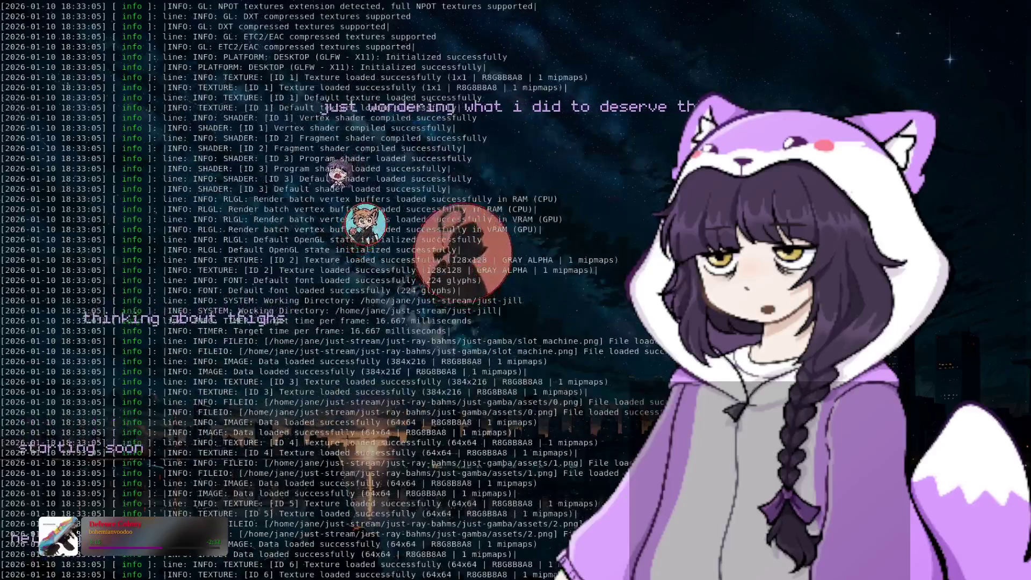
{"action": "scroll", "coordinate": [323, 290], "scroll_direction": "up", "scroll_amount": 5}
{"action": "scroll", "coordinate": [323, 290], "scroll_direction": "up", "scroll_amount": 8}
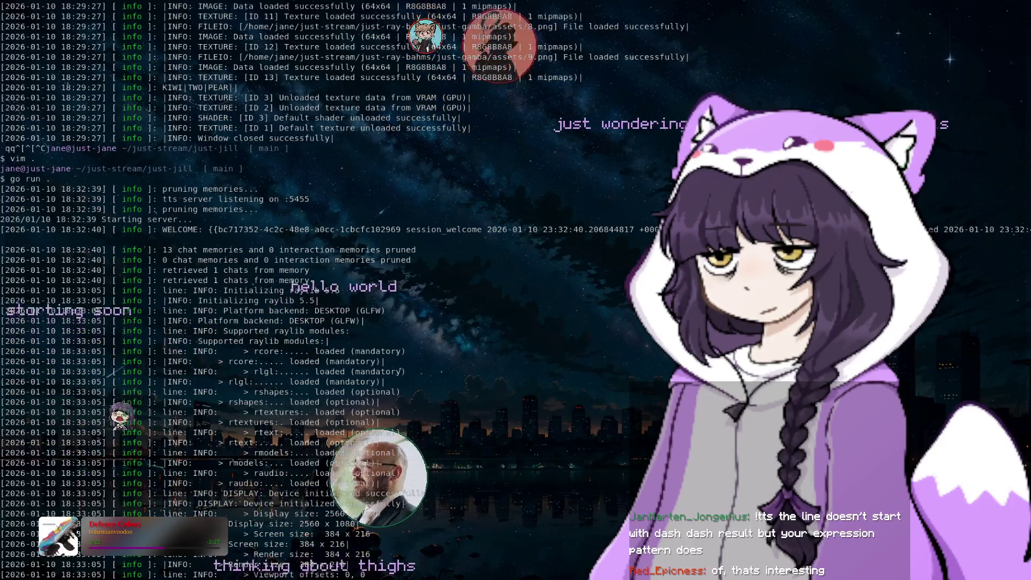
{"action": "scroll", "coordinate": [322, 290], "scroll_direction": "down", "scroll_amount": 10}
{"action": "scroll", "coordinate": [322, 290], "scroll_direction": "down", "scroll_amount": 10}
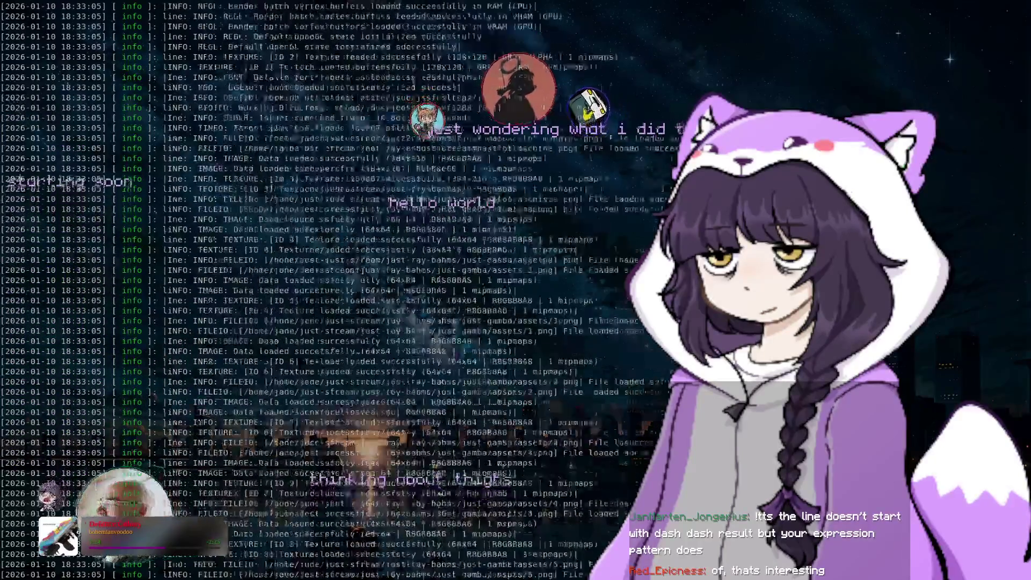
{"action": "left_click_drag", "start_coordinate": [244, 483], "coordinate": [345, 493]}
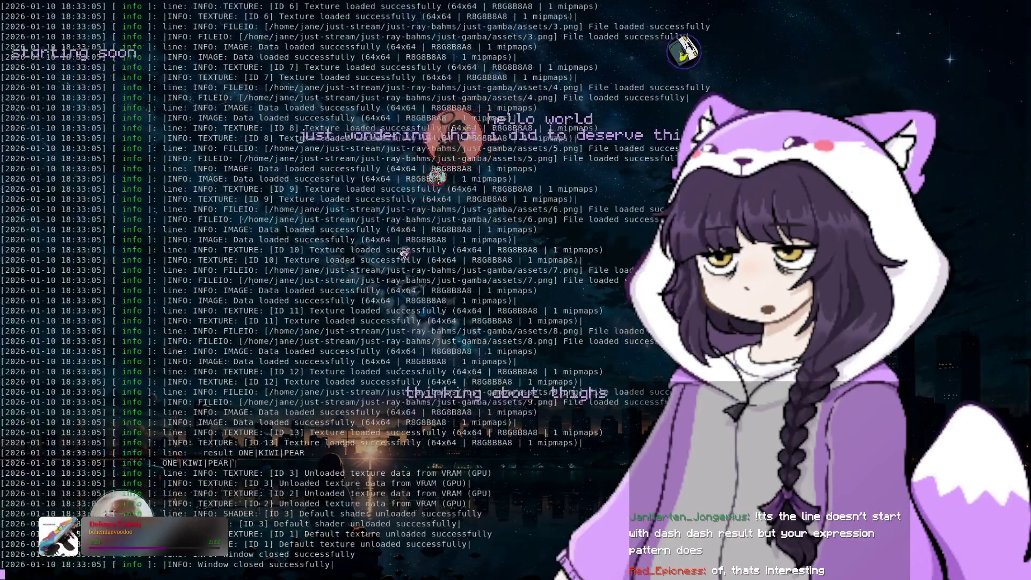
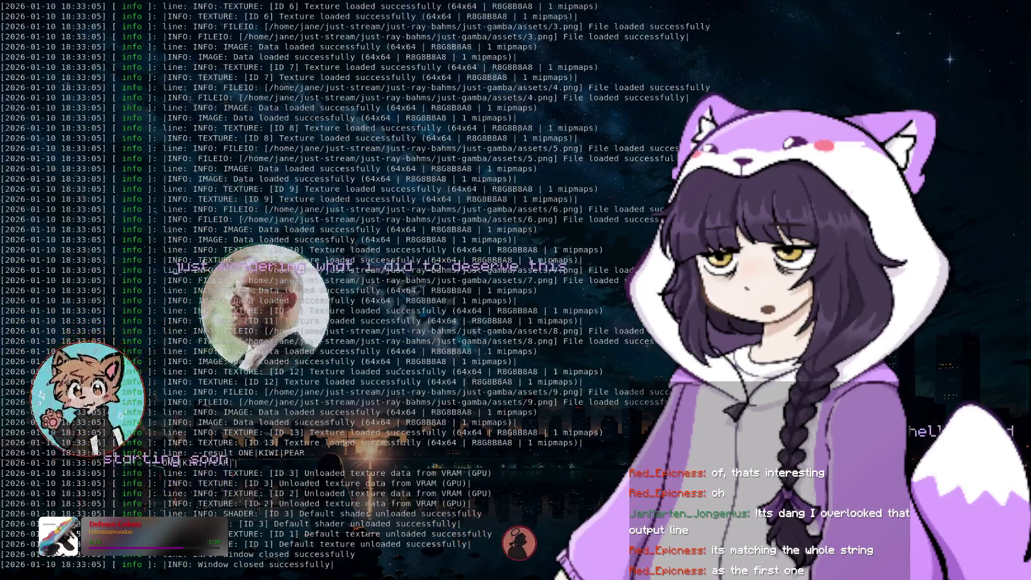
- Stop the running program, clear the terminal and launch Neovim on the project folder
{"action": "key", "text": "ctrl+c"}
{"action": "key", "text": "ctrl+l"}
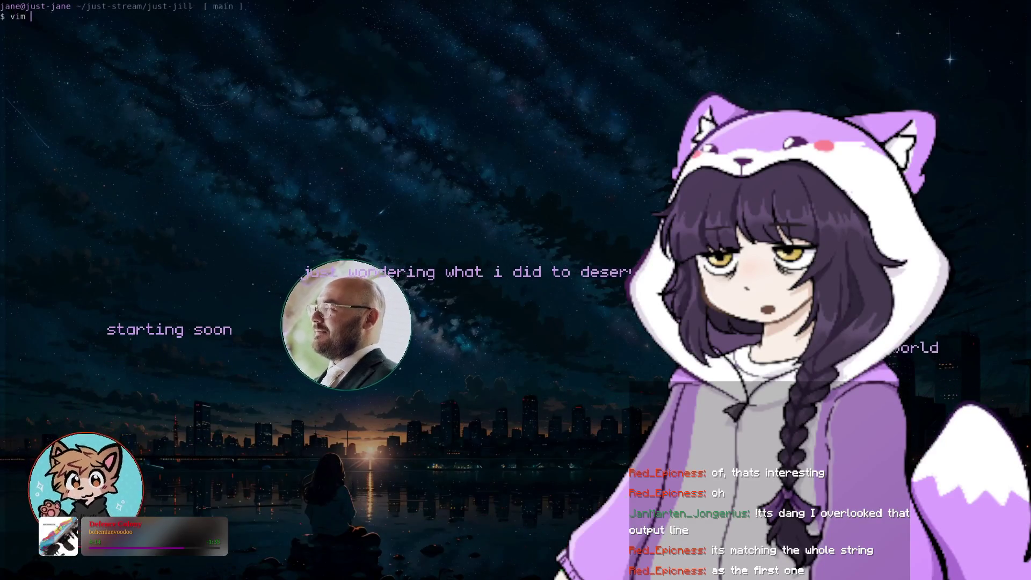
{"action": "type", "text": "nvim ."}
{"action": "key", "text": "Return"}
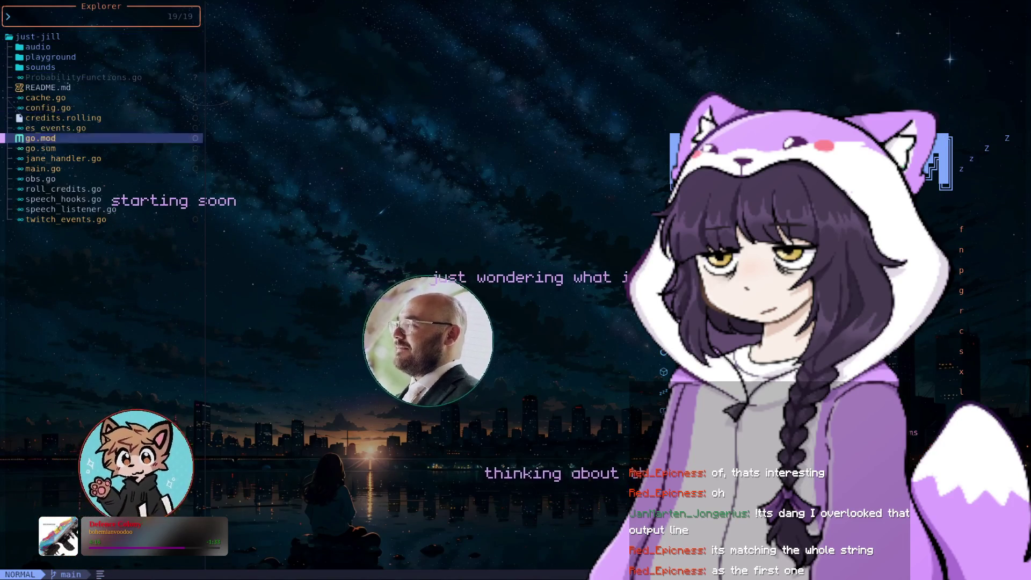
- Open jane_handler.go from the project's file list
{"action": "key", "text": "k"}
{"action": "key", "text": "k"}
{"action": "key", "text": "k"}
{"action": "key", "text": "k"}
{"action": "key", "text": "k"}
{"action": "key", "text": "k"}
{"action": "key", "text": "k"}
{"action": "key", "text": "k"}
{"action": "key", "text": "k"}
{"action": "key", "text": "k"}
{"action": "key", "text": "k"}
{"action": "key", "text": "k"}
{"action": "key", "text": "k"}
{"action": "key", "text": "j"}
{"action": "key", "text": "j"}
{"action": "key", "text": "j"}
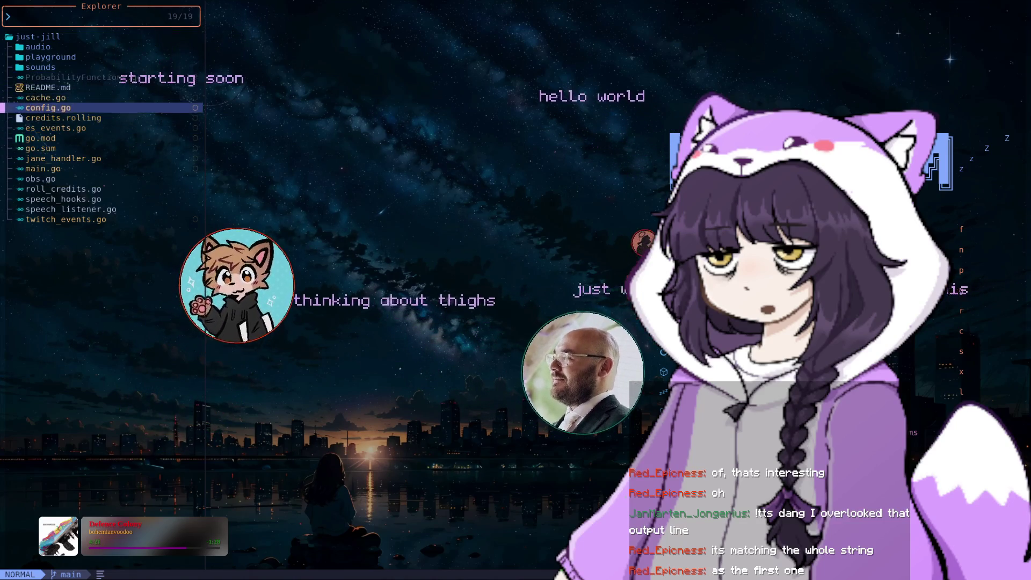
{"action": "key", "text": "j"}
{"action": "key", "text": "j"}
{"action": "key", "text": "j"}
{"action": "key", "text": "j"}
{"action": "key", "text": "j"}
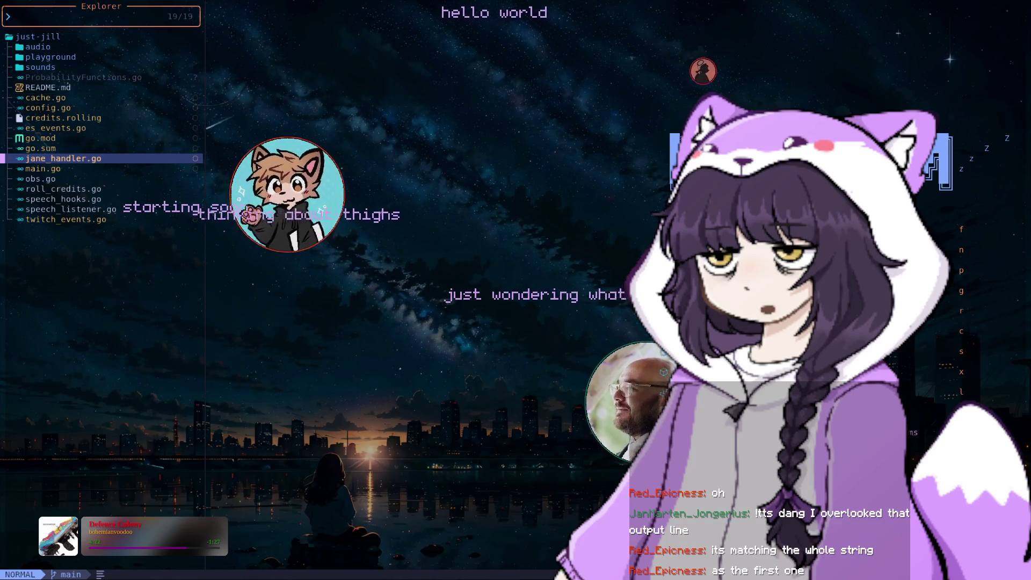
{"action": "key", "text": "Return"}
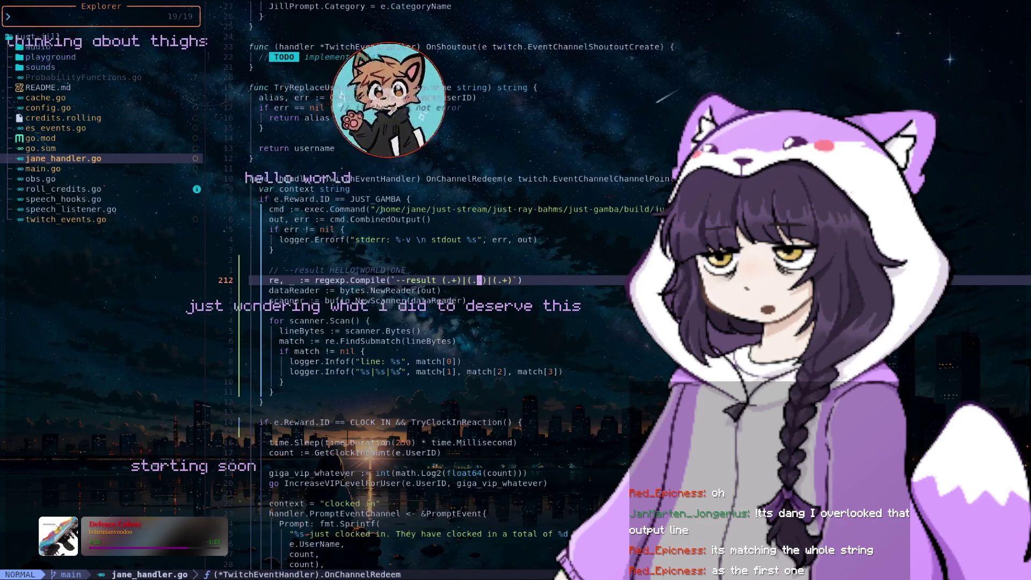
- Move to the regexp.Compile pattern on line 212 and begin editing its first capture group
{"action": "key", "text": "h"}
{"action": "key", "text": "h"}
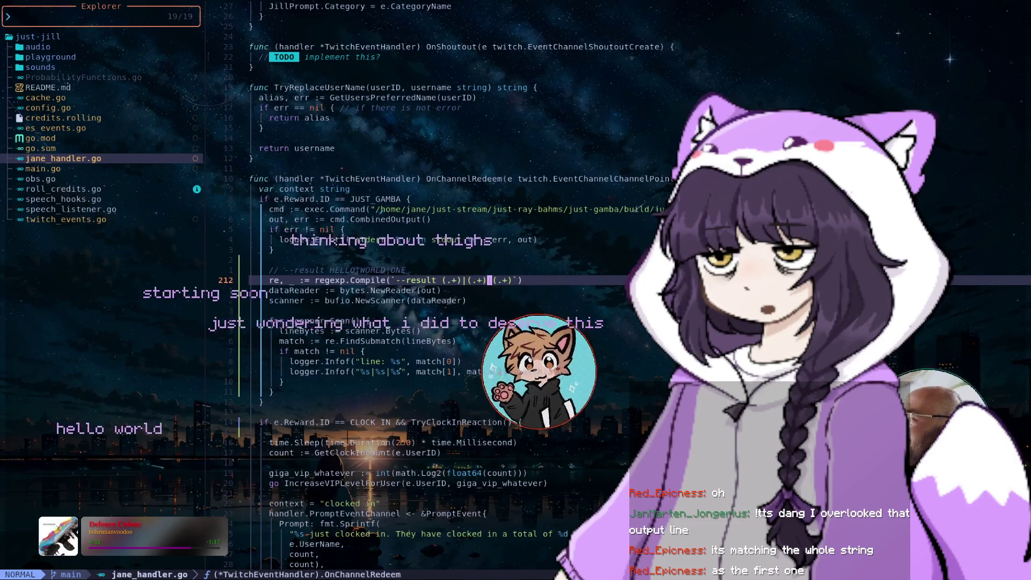
{"action": "key", "text": "l"}
{"action": "key", "text": "l"}
{"action": "key", "text": "l"}
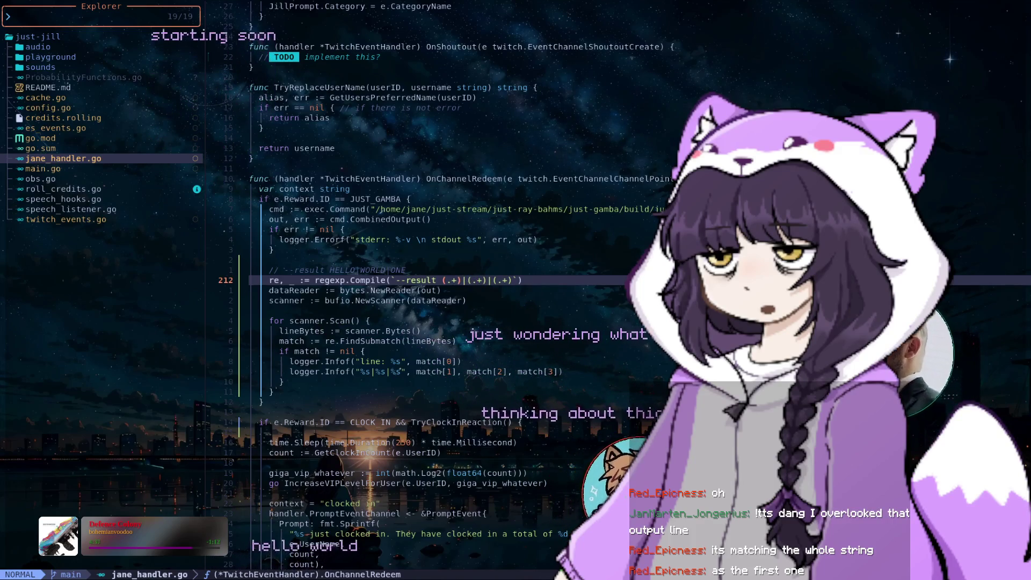
{"action": "key", "text": "k"}
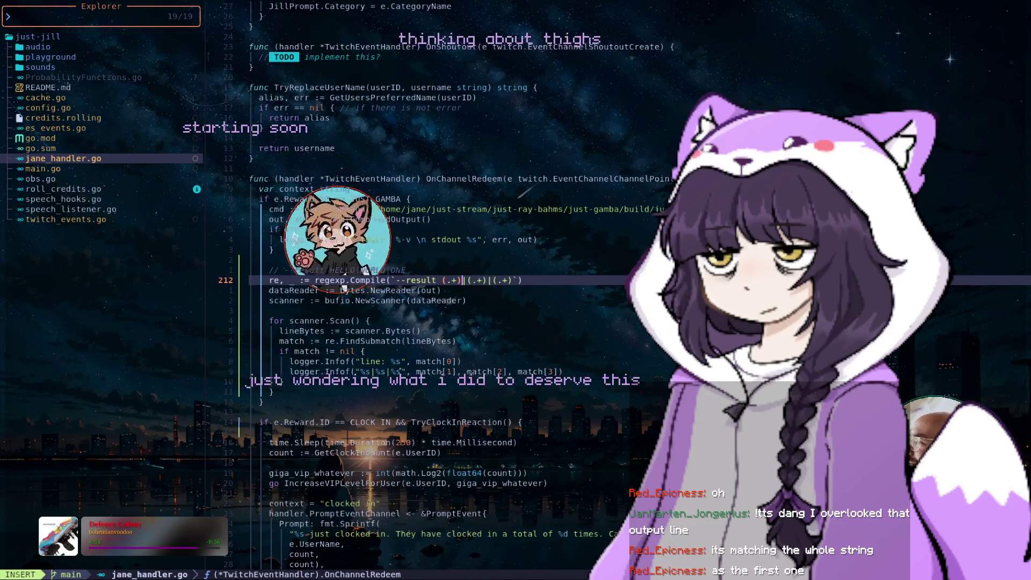
{"action": "type", "text": "?"}
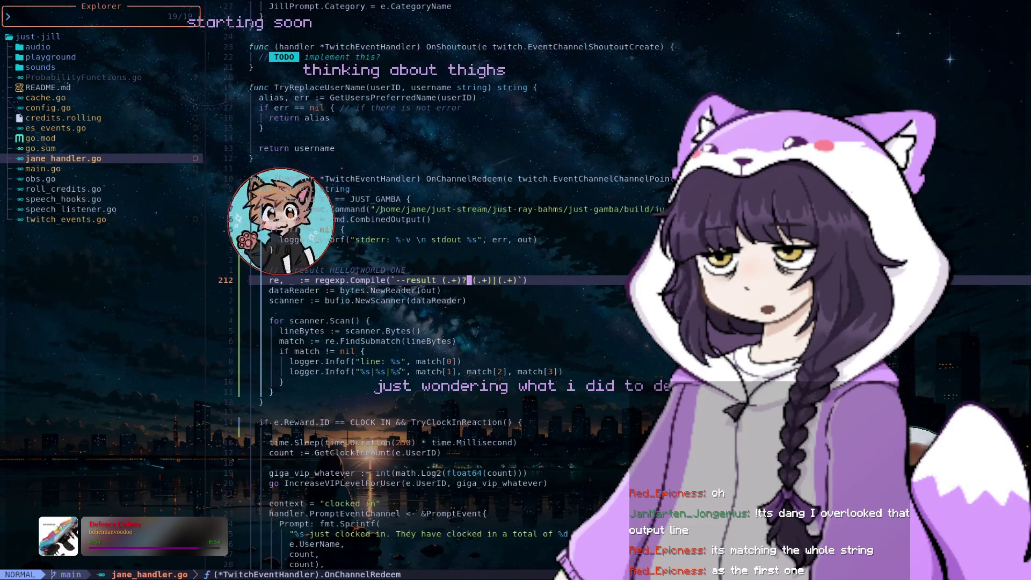
{"action": "key", "text": "Escape"}
{"action": "type", "text": "|"}
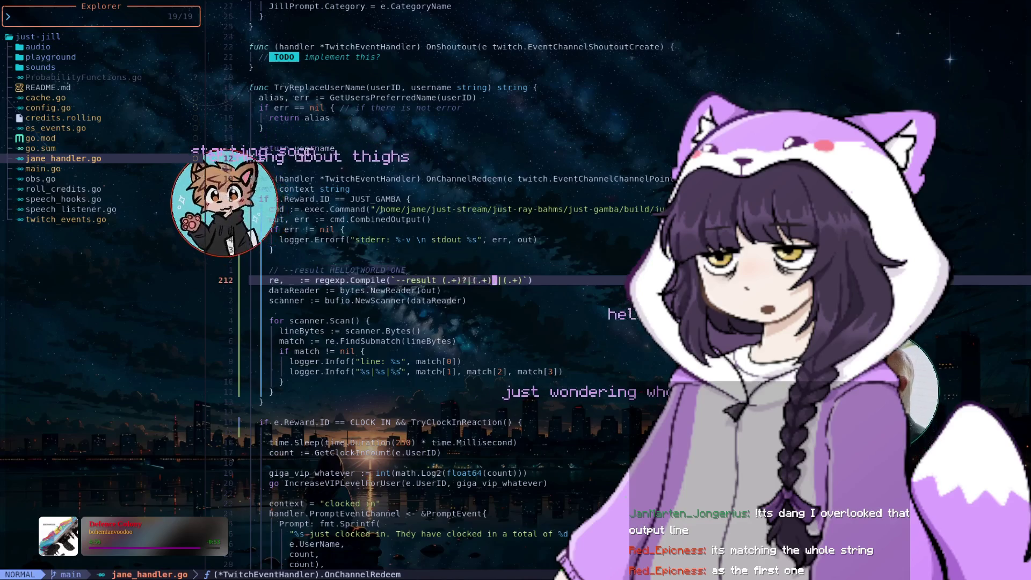
{"action": "key", "text": "s"}
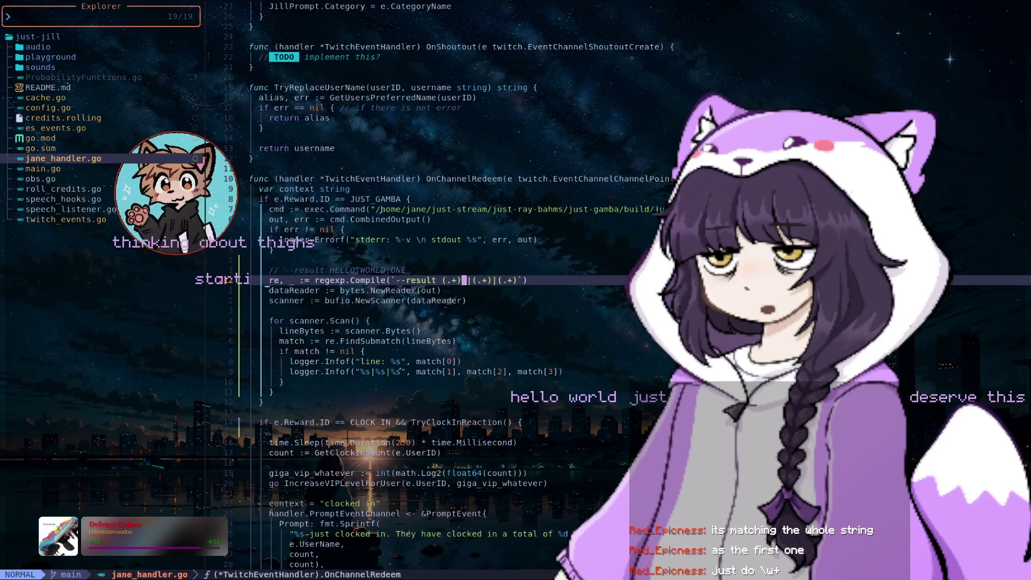
{"action": "key", "text": "BackSpace"}
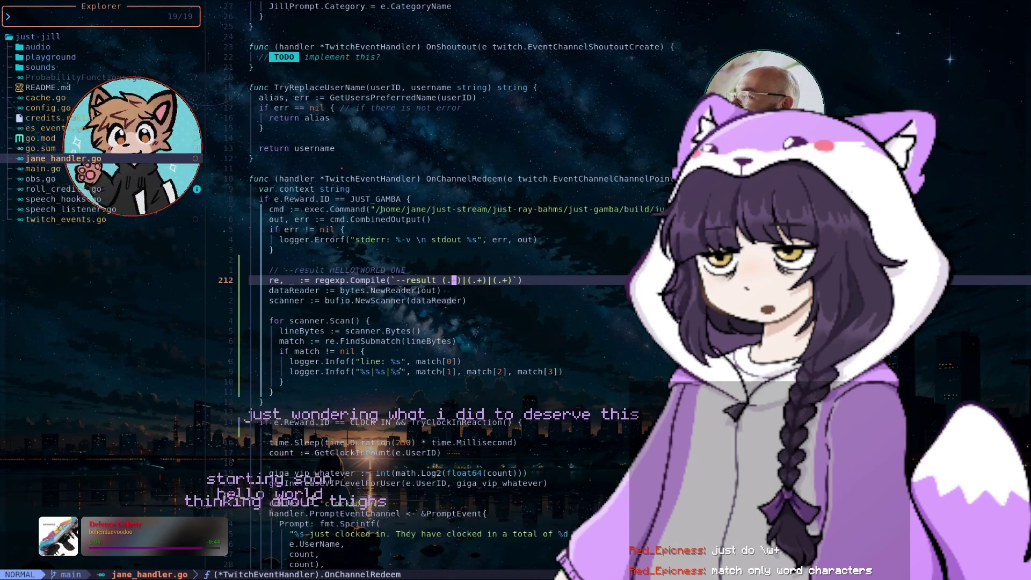
- Replace the .+ in each of the three regex groups with \w+
{"action": "key", "text": "s"}
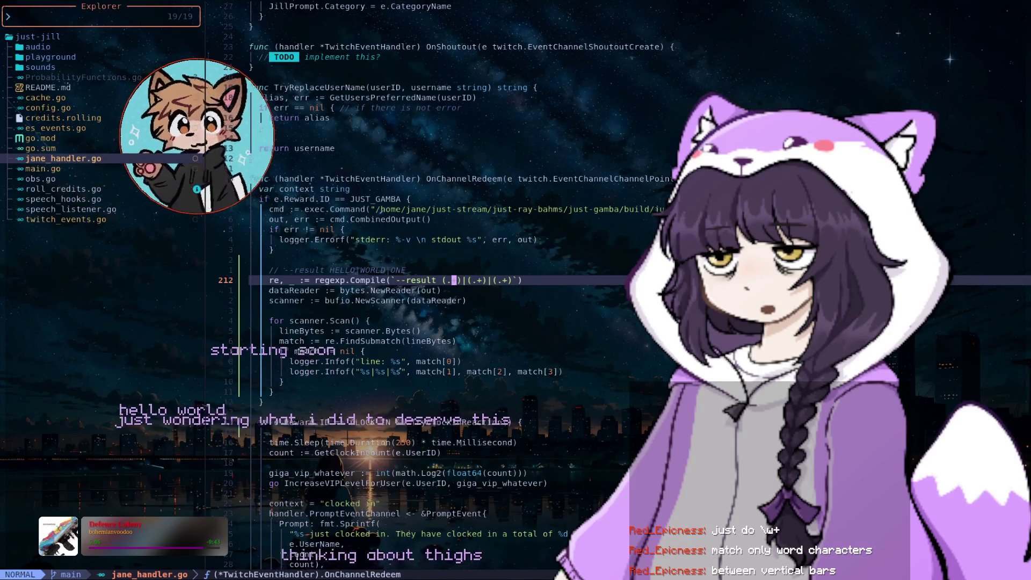
{"action": "key", "text": "BackSpace"}
{"action": "type", "text": "\\w+"}
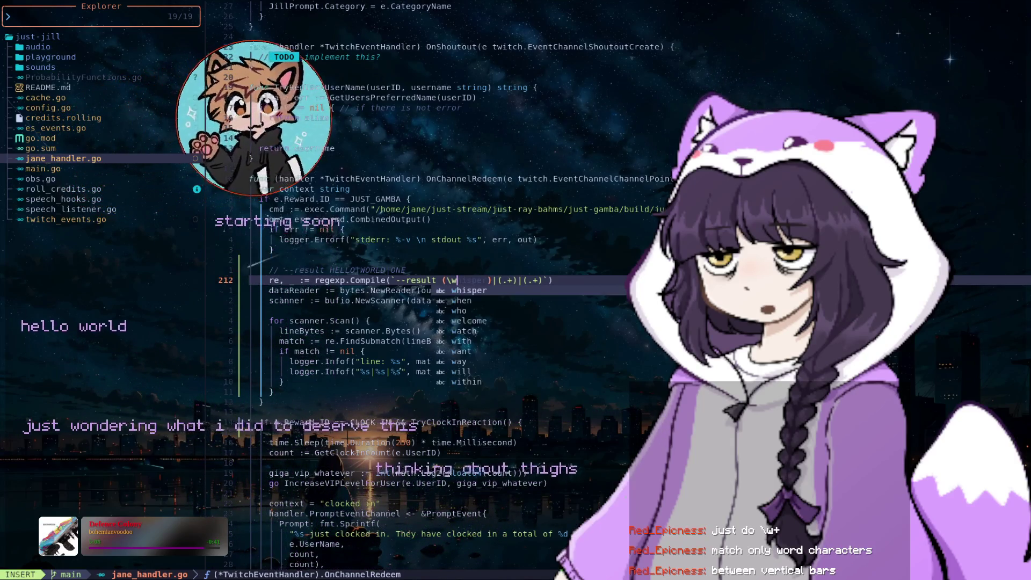
{"action": "key", "text": "Escape"}
{"action": "type", "text": "i)"}
{"action": "key", "text": "Right"}
{"action": "key", "text": "Right"}
{"action": "key", "text": "Delete"}
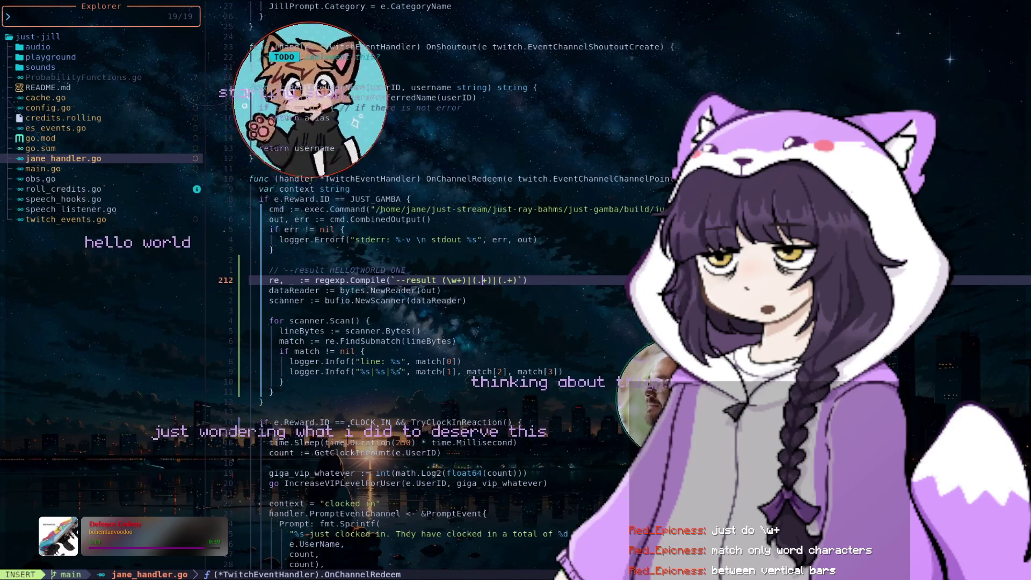
{"action": "type", "text": "\\w"}
{"action": "key", "text": "Right"}
{"action": "key", "text": "Right"}
{"action": "key", "text": "Right"}
{"action": "key", "text": "Delete"}
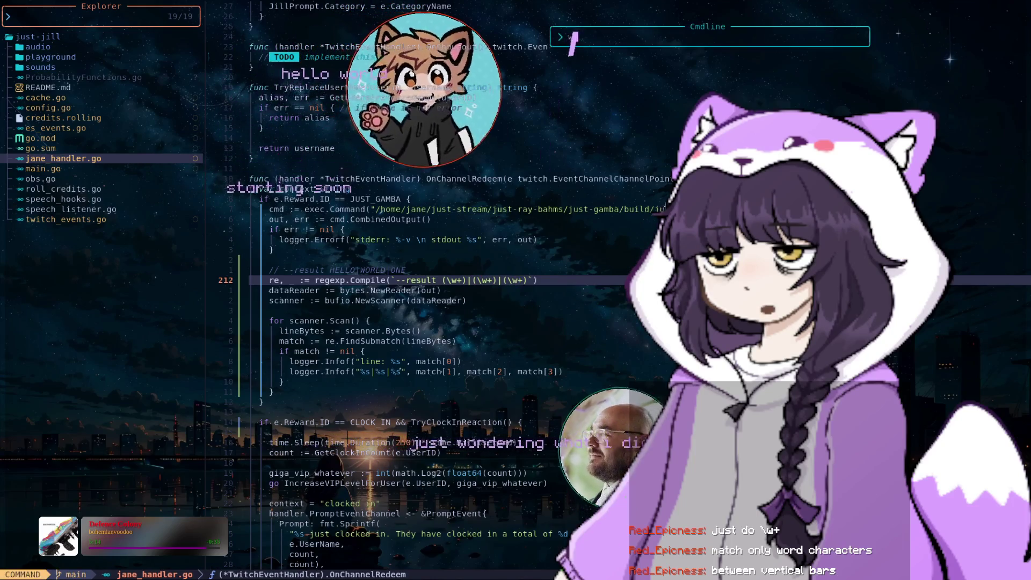
- Save jane_handler.go with :wq and quit Neovim with :q
{"action": "key", "text": "Escape"}
{"action": "type", "text": ":wq"}
{"action": "key", "text": "Return"}
{"action": "type", "text": ":q"}
{"action": "key", "text": "Return"}
{"action": "key", "text": "Up"}
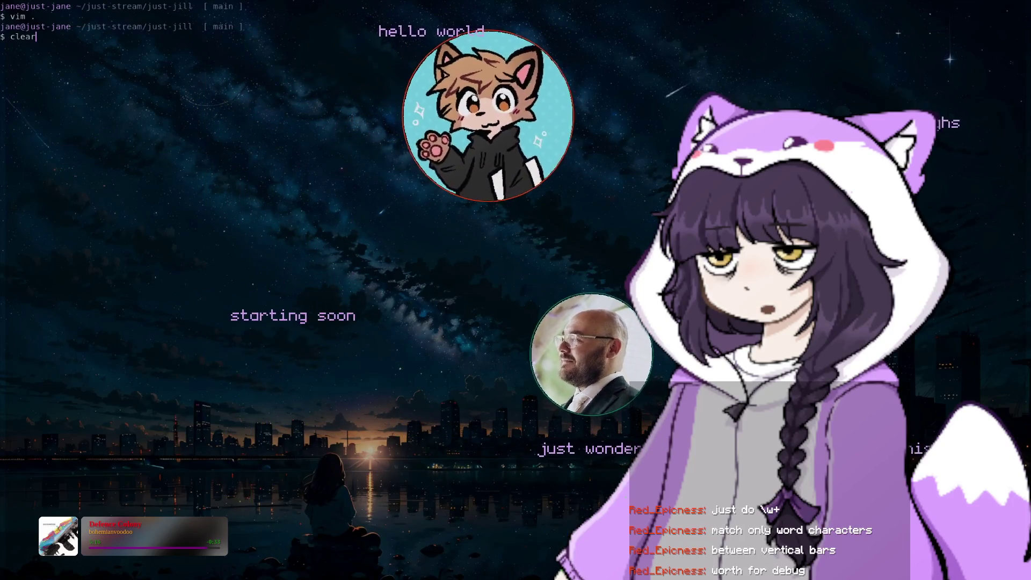
- Rerun go run . and stop it after it logs --result PEAR parsed as PEAR||
{"action": "key", "text": "Up"}
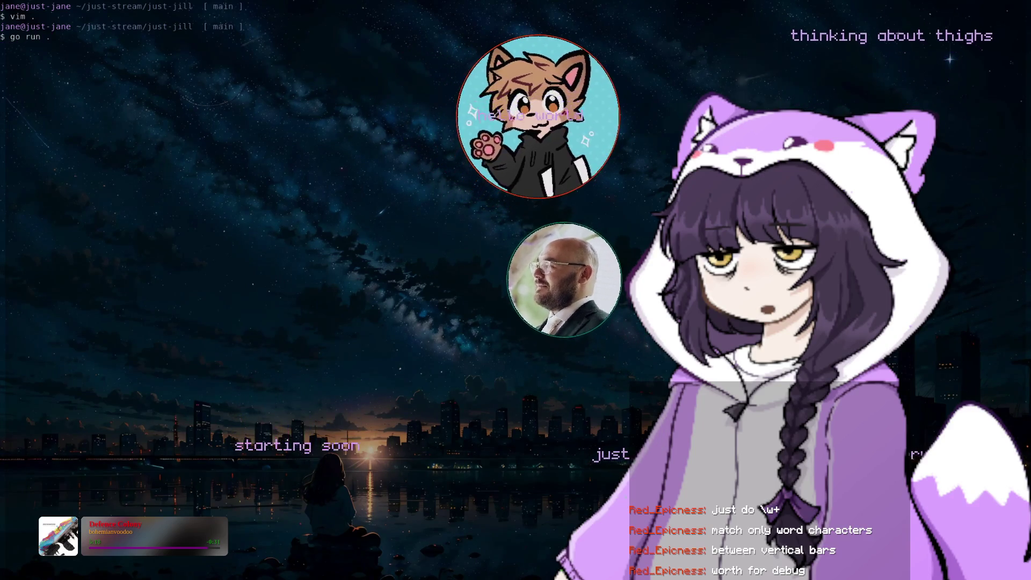
{"action": "key", "text": "Return"}
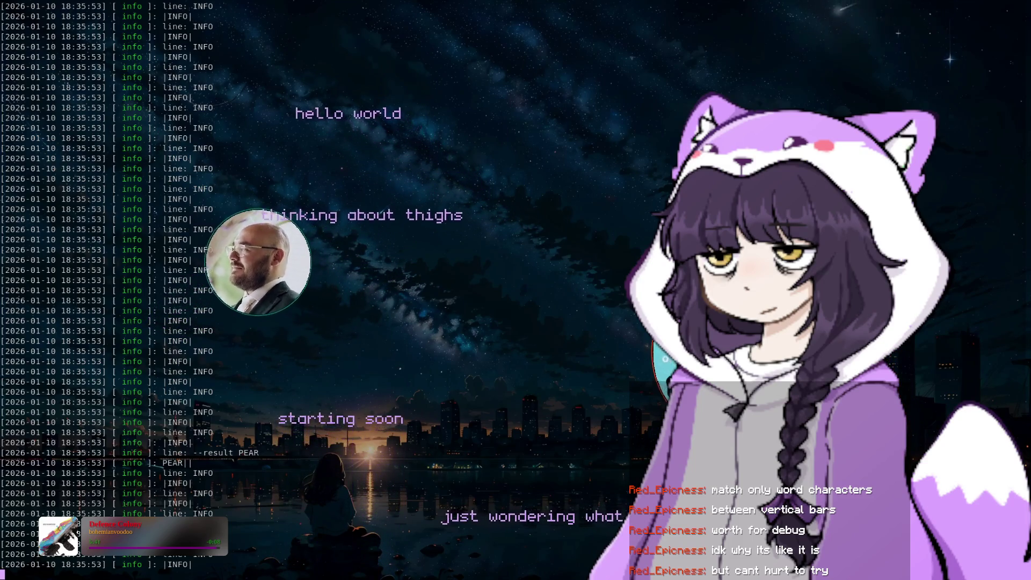
{"action": "key", "text": "ctrl+c"}
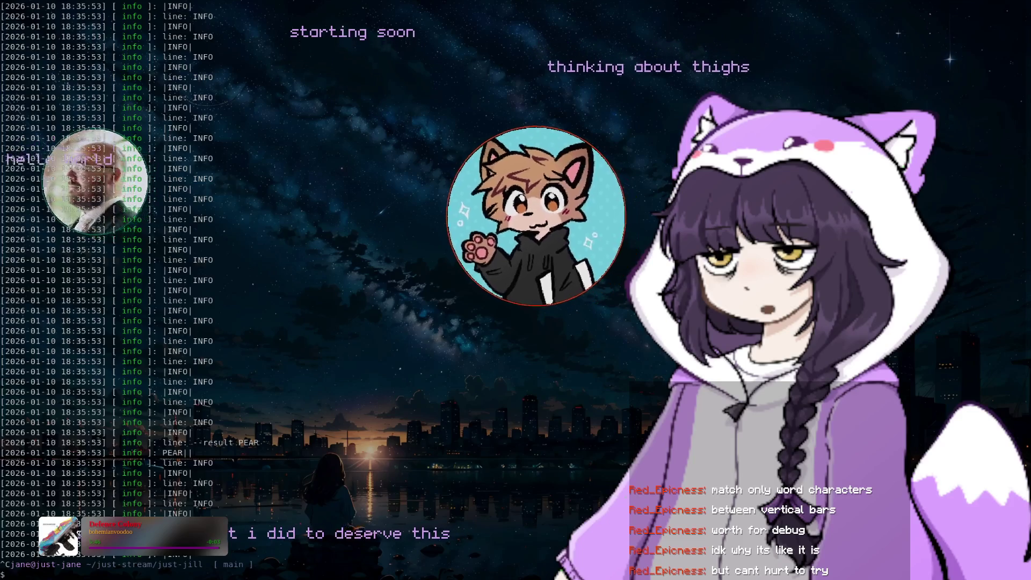
- Discard the half-typed command and cd into just-stream/just-playgrounds/regex using Tab completion
{"action": "type", "text": "go run"}
{"action": "key", "text": "ctrl+c"}
{"action": "type", "text": "cd"}
{"action": "key", "text": "Return"}
{"action": "key", "text": "ctrl+l"}
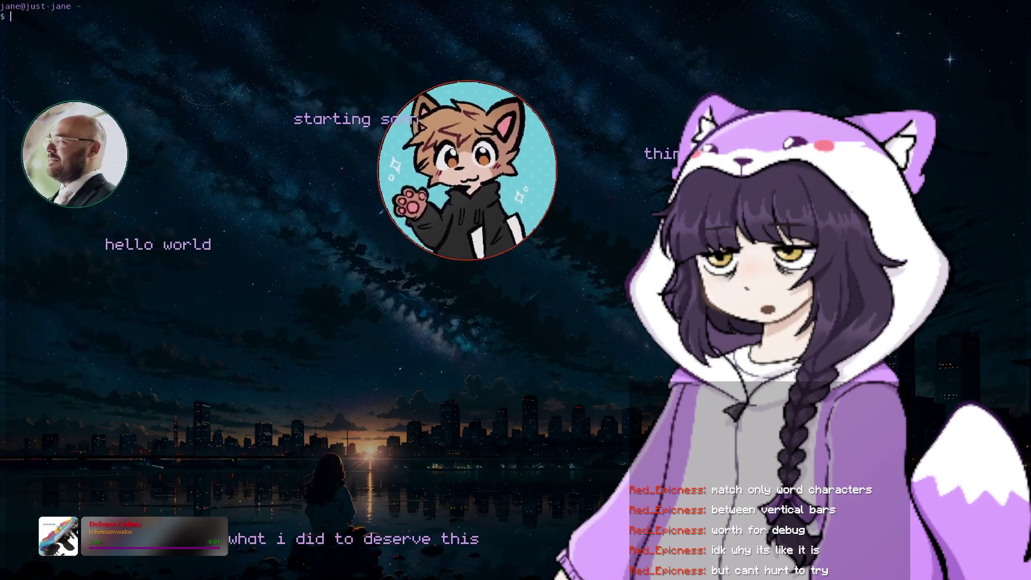
{"action": "type", "text": "cd just-str"}
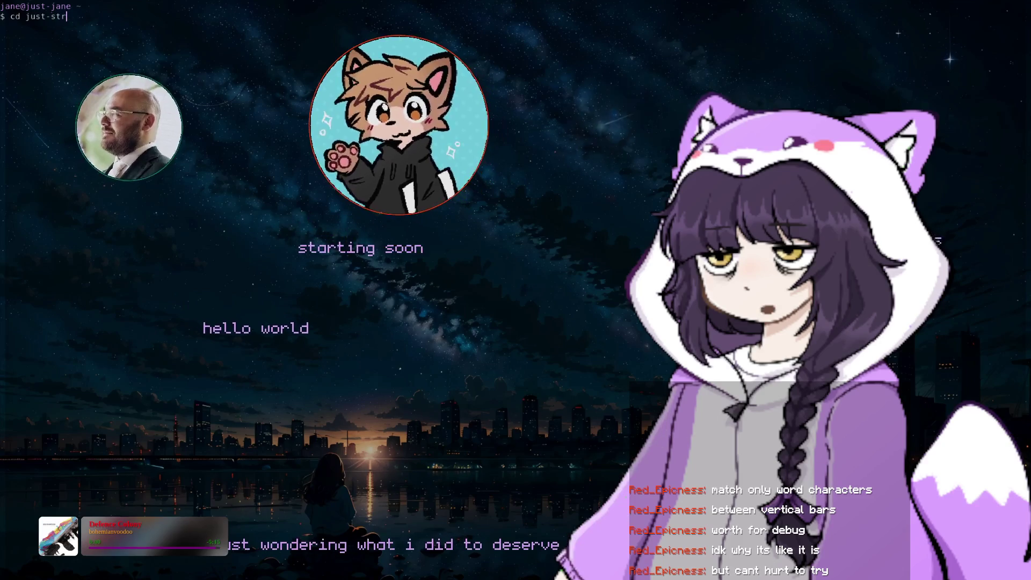
{"action": "type", "text": "eam/just-pl"}
{"action": "key", "text": "Tab"}
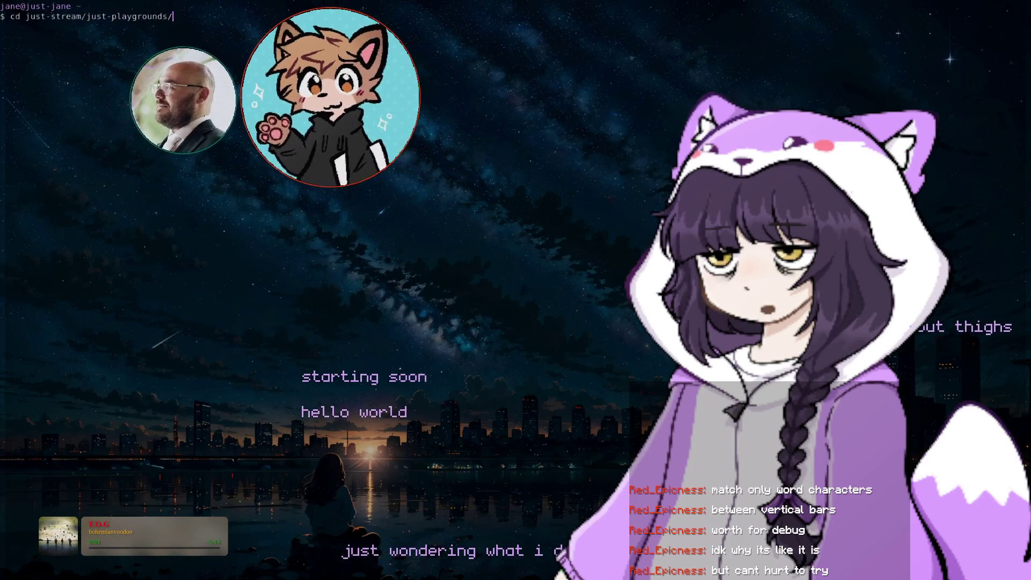
{"action": "type", "text": "just"}
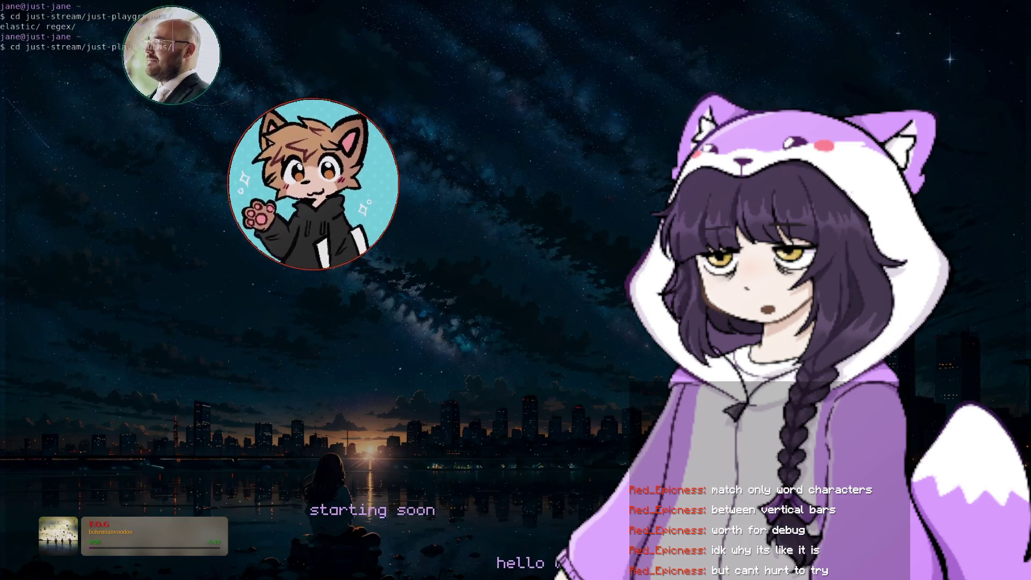
{"action": "type", "text": "r"}
{"action": "key", "text": "Tab"}
{"action": "key", "text": "Return"}
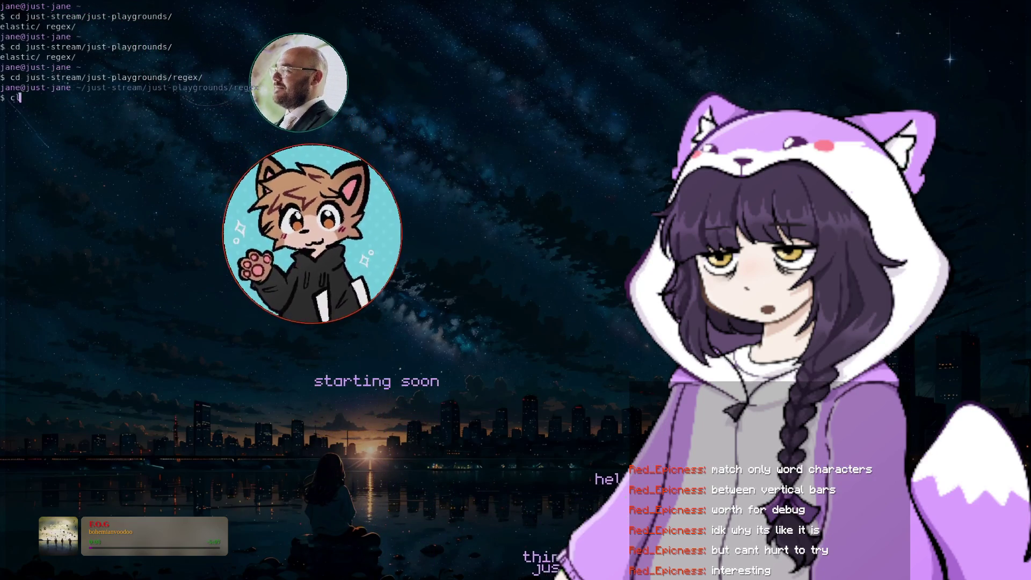
- Open main.go in Neovim and delete the HTTP request and early-return lines in main
{"action": "type", "text": "vi"}
{"action": "key", "text": "j"}
{"action": "key", "text": "j"}
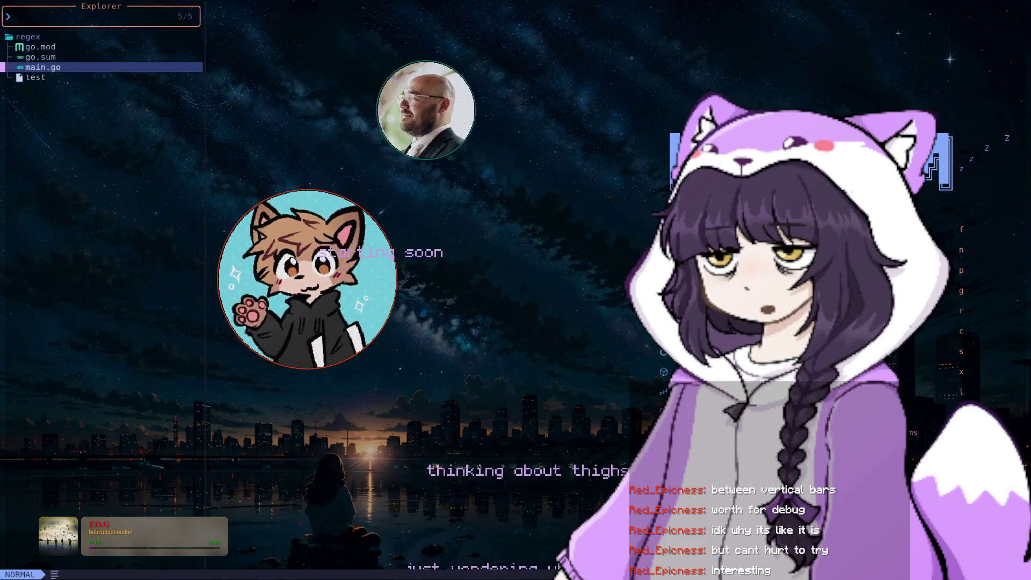
{"action": "key", "text": "Return"}
{"action": "key", "text": "}"}
{"action": "key", "text": "}"}
{"action": "key", "text": "j"}
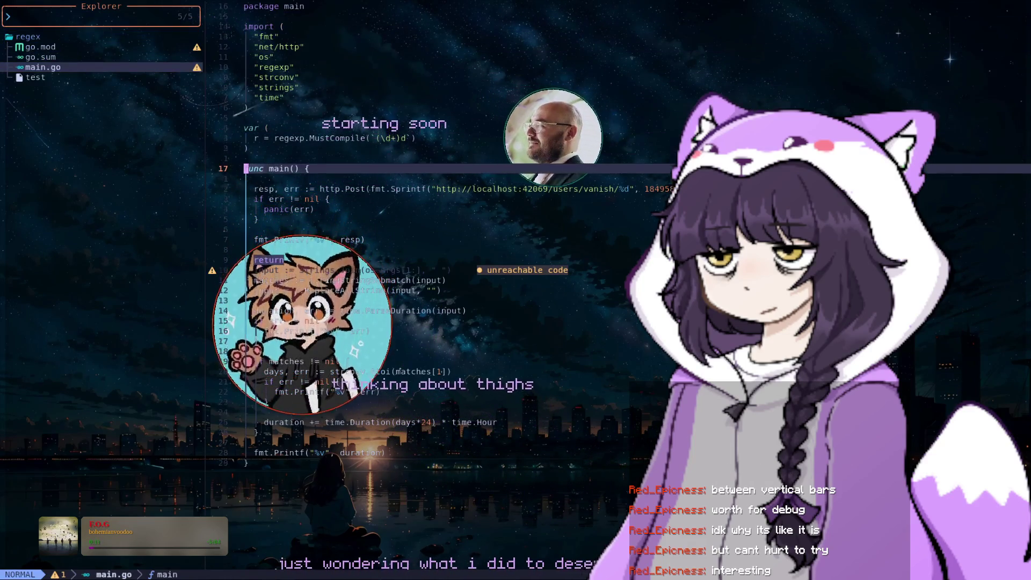
{"action": "key", "text": "j"}
{"action": "key", "text": "j"}
{"action": "key", "text": "d"}
{"action": "key", "text": "d"}
{"action": "key", "text": "k"}
{"action": "key", "text": "j"}
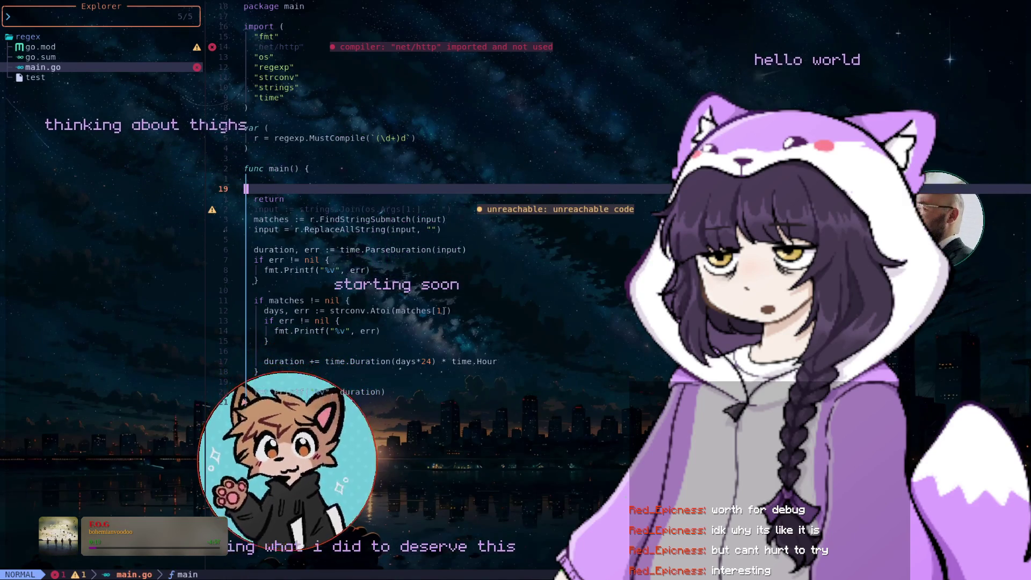
{"action": "key", "text": "j"}
{"action": "key", "text": "d"}
{"action": "key", "text": "d"}
{"action": "key", "text": "k"}
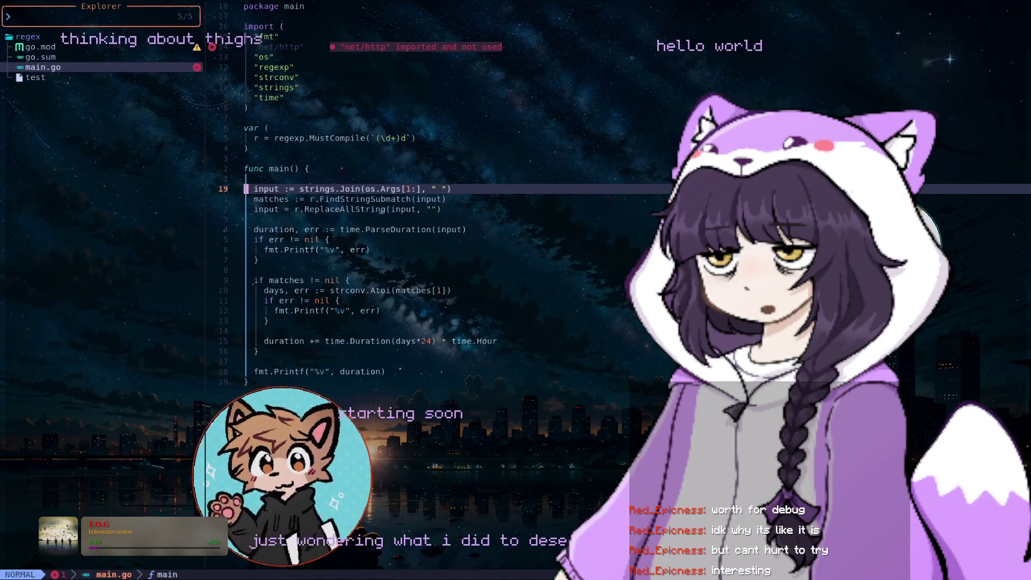
- Change the MustCompile pattern to --result (\w+)|(\w+)|(\w+)
{"action": "key", "text": "k"}
{"action": "key", "text": "k"}
{"action": "key", "text": "k"}
{"action": "key", "text": "k"}
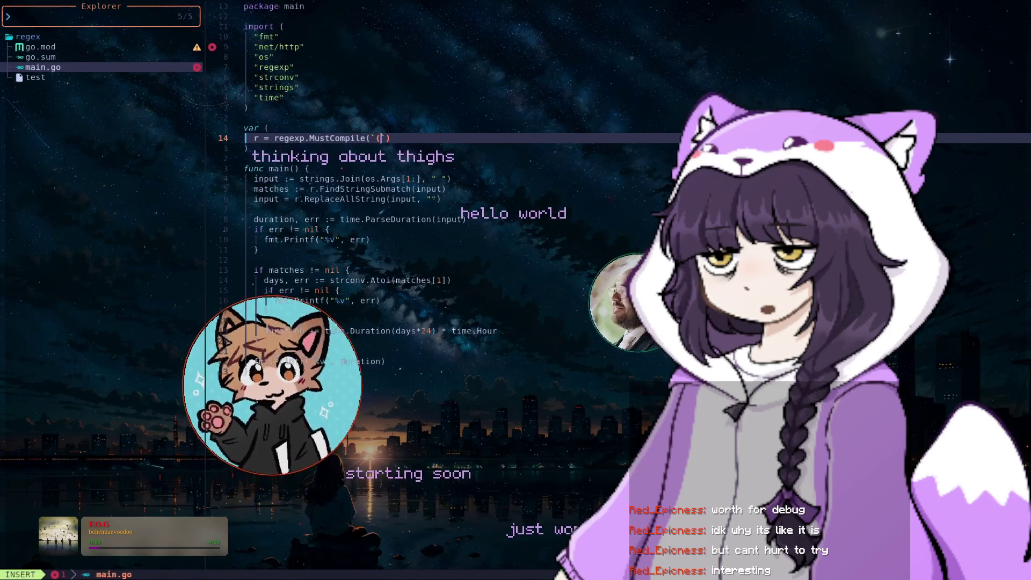
{"action": "type", "text": "--result"}
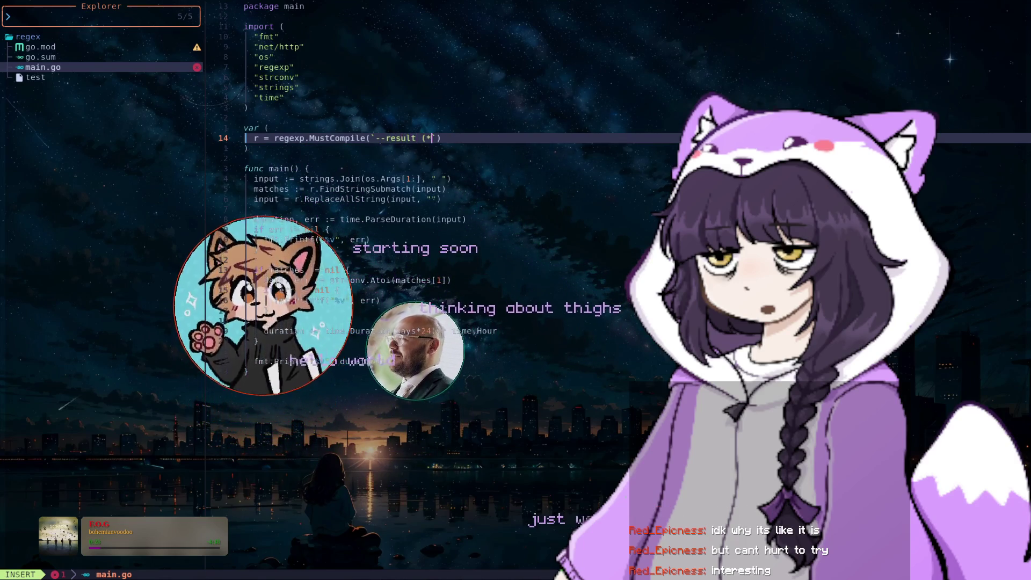
{"action": "key", "text": "BackSpace"}
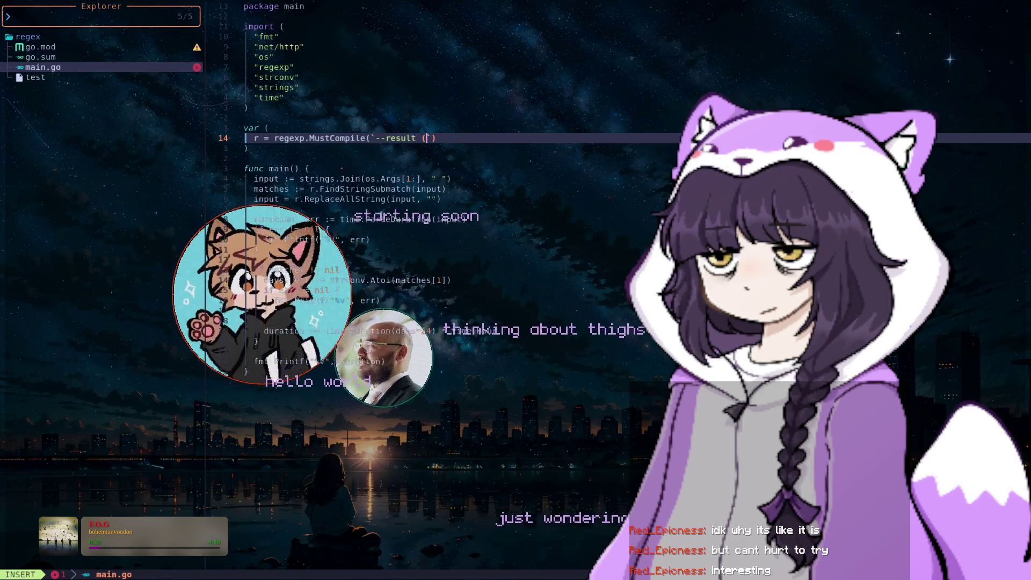
{"action": "type", "text": "\\w+)"}
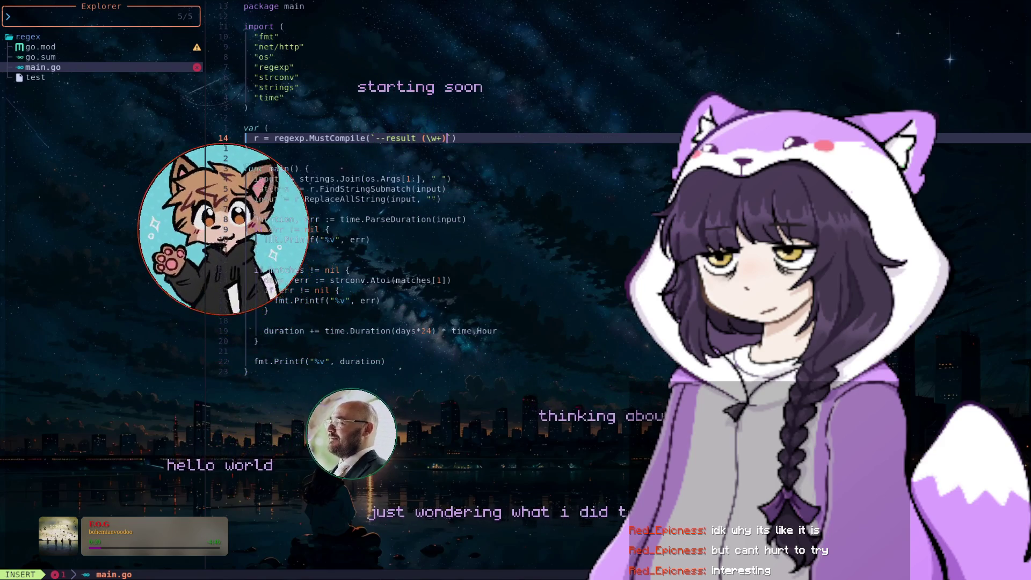
{"action": "type", "text": "|(\\w"}
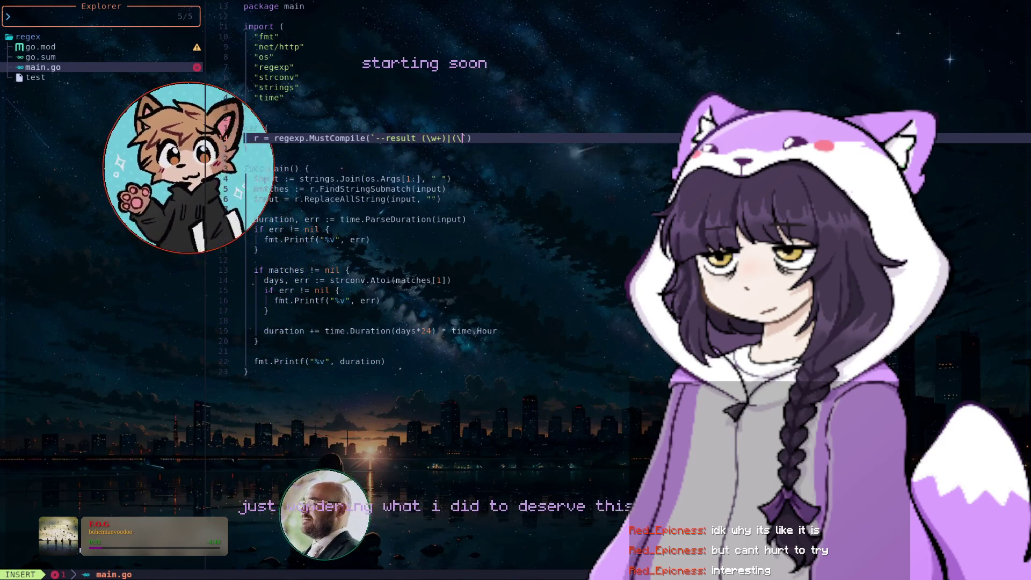
{"action": "type", "text": "+)"}
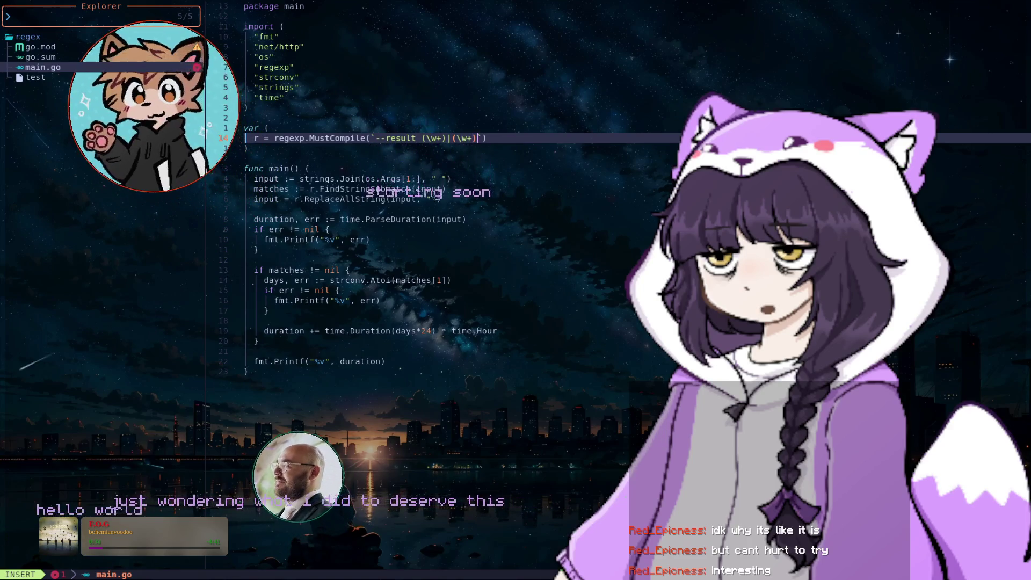
{"action": "type", "text": "|(\\"}
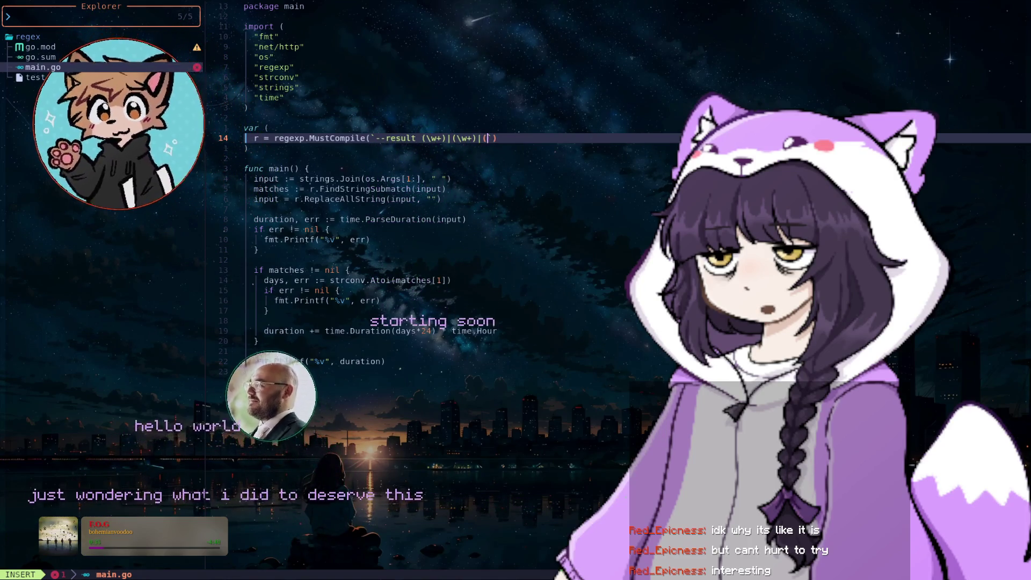
{"action": "type", "text": "w+)"}
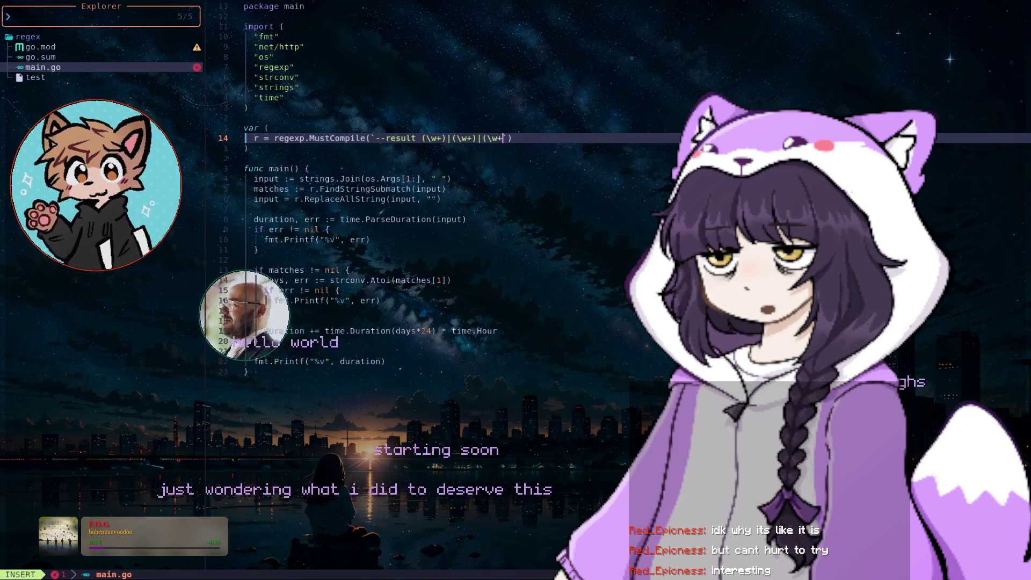
{"action": "key", "text": "Escape"}
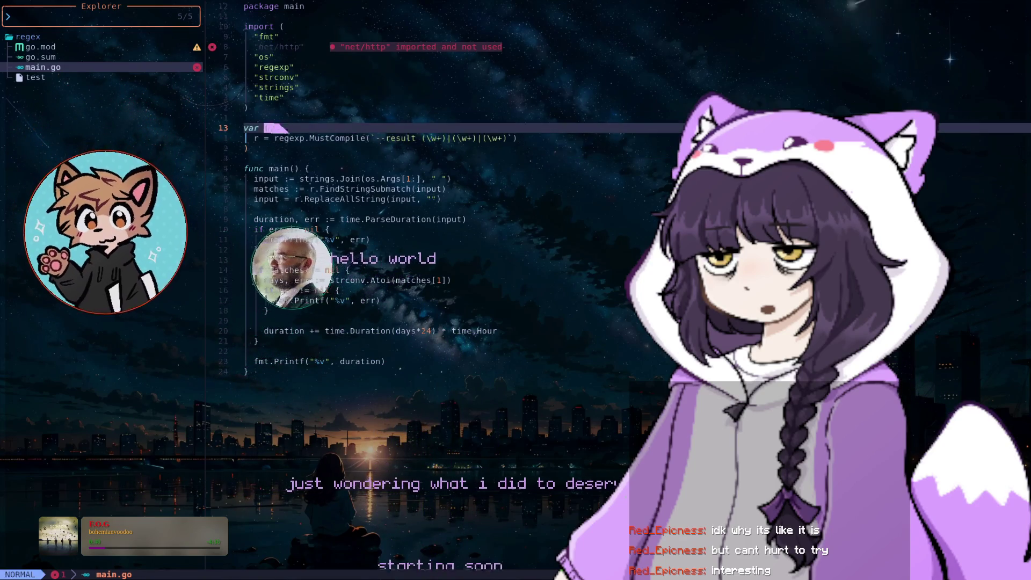
- Delete the unused net/http import line
{"action": "key", "text": "k"}
{"action": "key", "text": "k"}
{"action": "key", "text": "k"}
{"action": "key", "text": "k"}
{"action": "key", "text": "k"}
{"action": "key", "text": "k"}
{"action": "key", "text": "d"}
{"action": "key", "text": "d"}
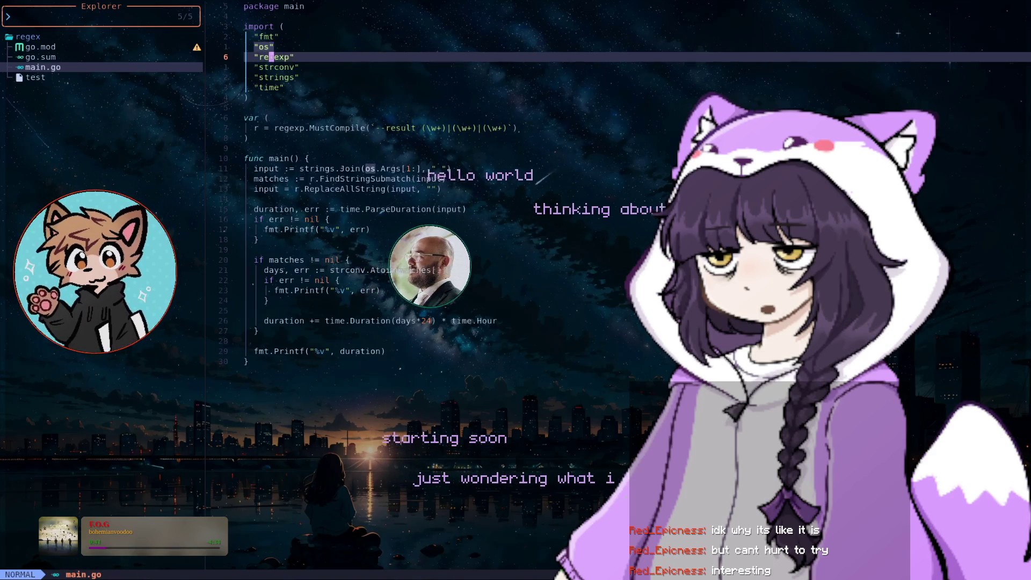
{"action": "key", "text": "j"}
{"action": "key", "text": "j"}
{"action": "key", "text": "j"}
{"action": "key", "text": "j"}
{"action": "key", "text": "j"}
{"action": "key", "text": "j"}
{"action": "key", "text": "j"}
{"action": "key", "text": "j"}
{"action": "key", "text": "j"}
{"action": "key", "text": "j"}
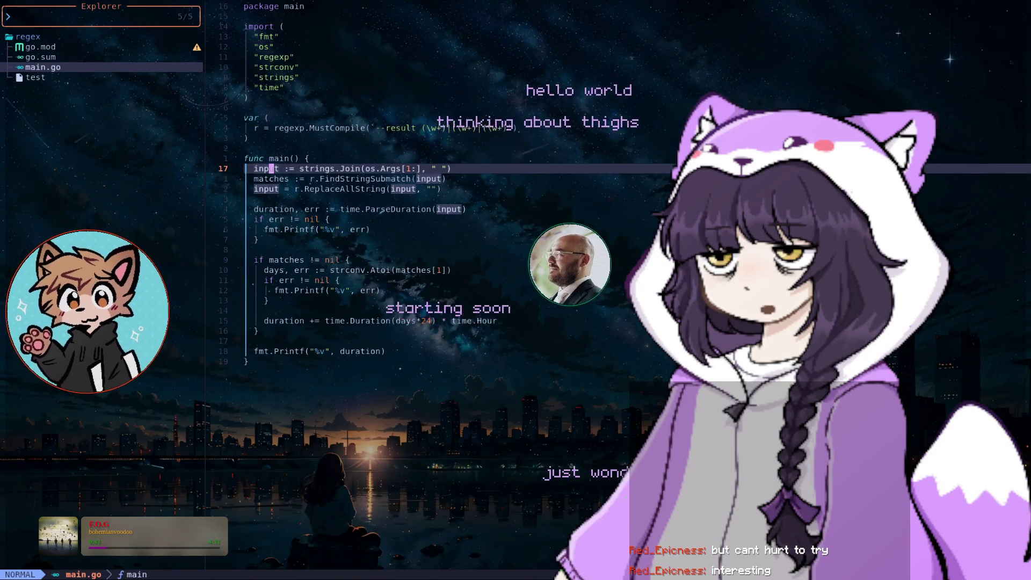
{"action": "key", "text": "l"}
{"action": "key", "text": "l"}
{"action": "key", "text": "l"}
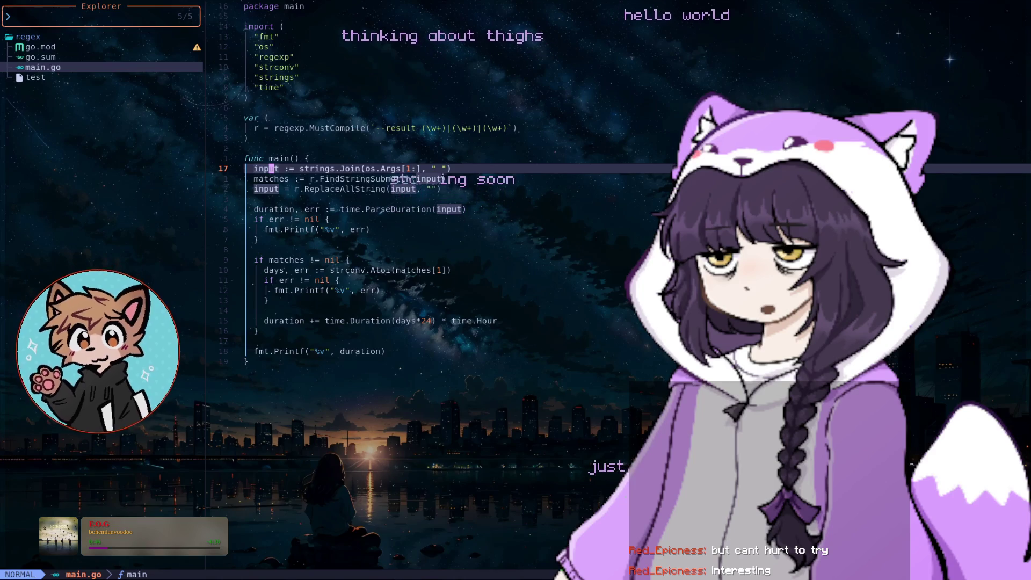
- Delete the ParseDuration block and the leftover duration += line
{"action": "key", "text": "j"}
{"action": "key", "text": "j"}
{"action": "key", "text": "j"}
{"action": "key", "text": "j"}
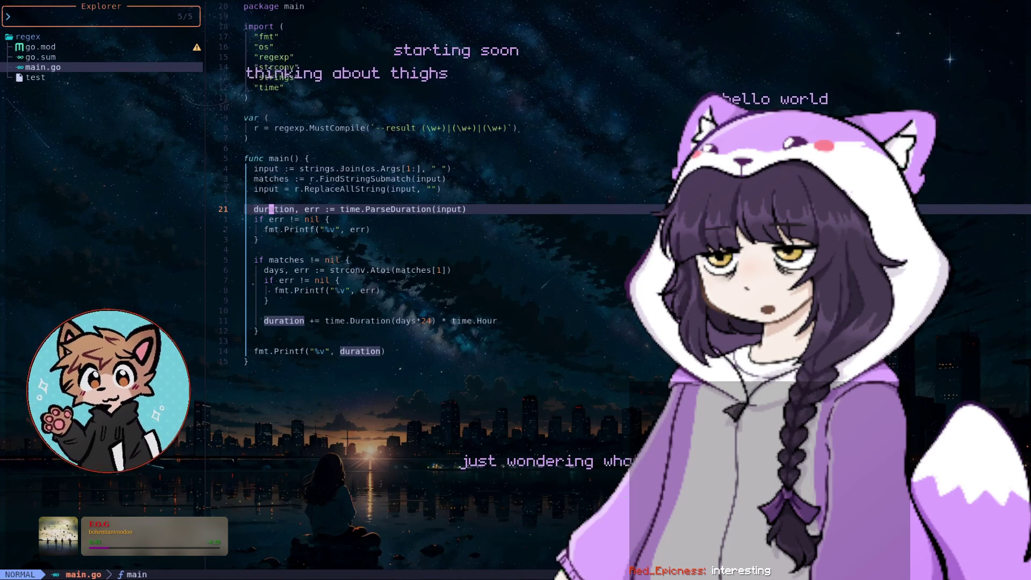
{"action": "key", "text": "d"}
{"action": "key", "text": "a"}
{"action": "key", "text": "p"}
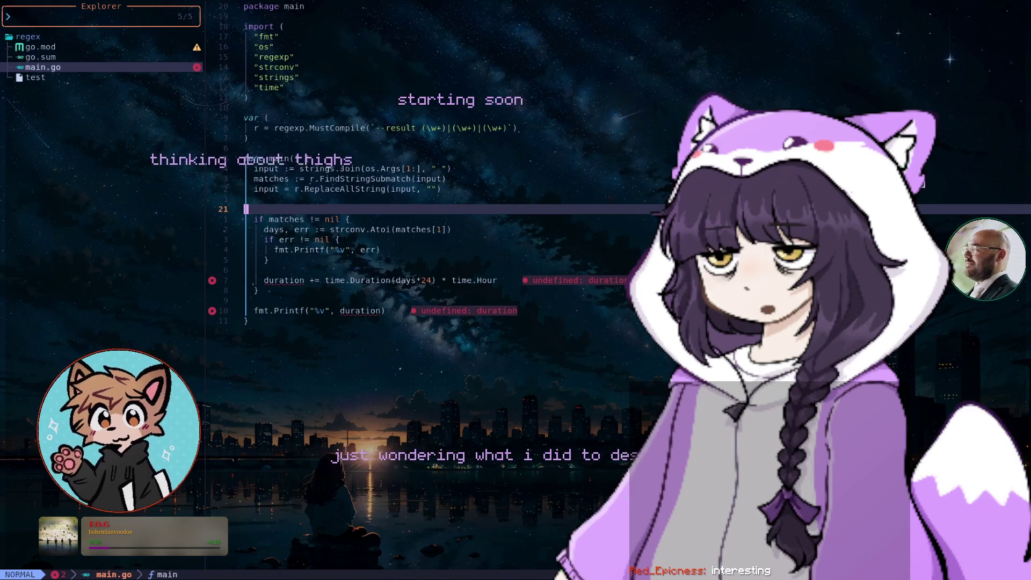
{"action": "key", "text": "j"}
{"action": "key", "text": "j"}
{"action": "key", "text": "j"}
{"action": "key", "text": "j"}
{"action": "key", "text": "j"}
{"action": "key", "text": "j"}
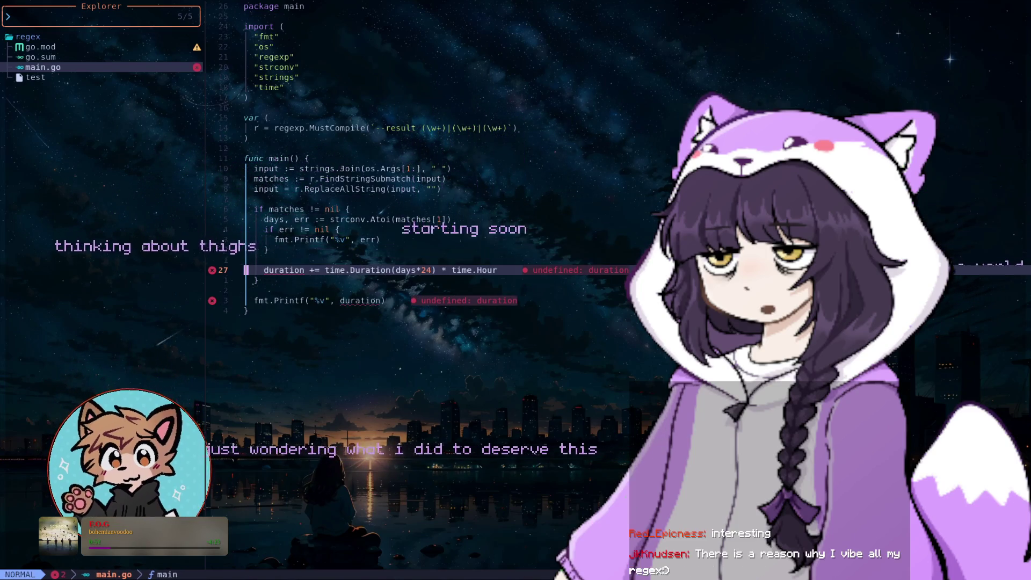
{"action": "key", "text": "j"}
{"action": "key", "text": "j"}
{"action": "key", "text": "j"}
{"action": "key", "text": "d"}
{"action": "key", "text": "d"}
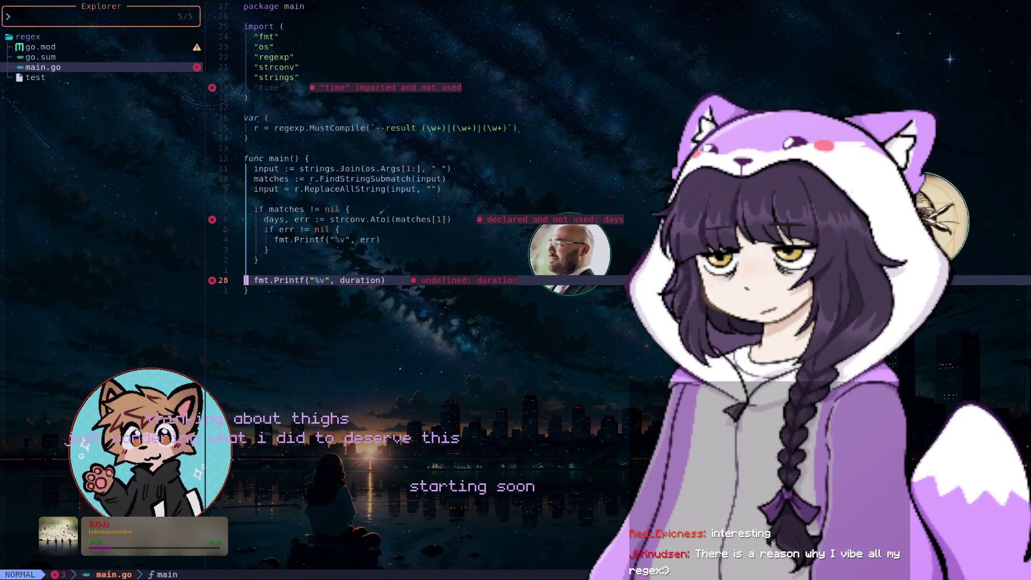
{"action": "key", "text": "u"}
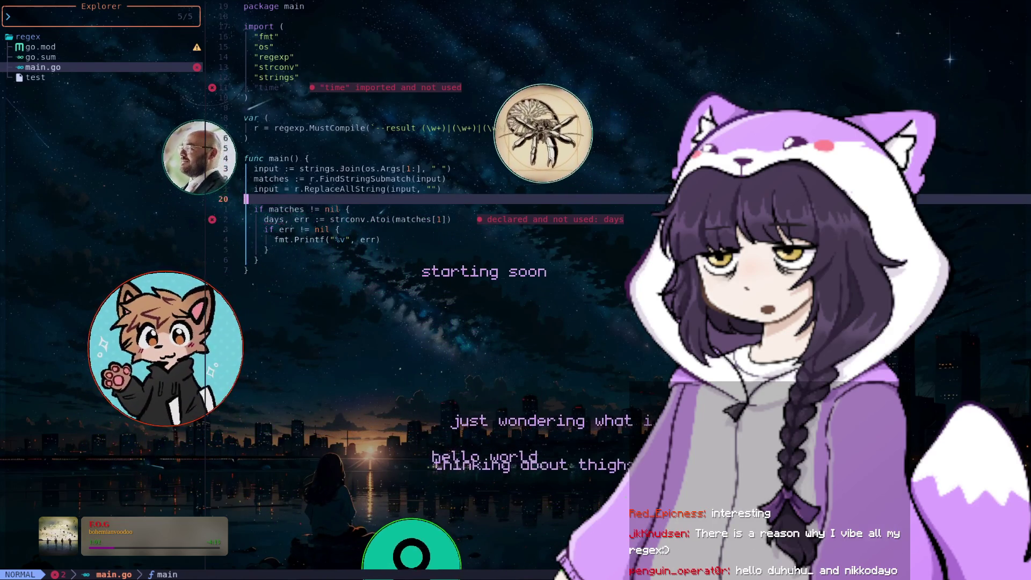
- Remove the ReplaceAllString line, the strconv.Atoi days block and a stray closing brace
{"action": "key", "text": "u"}
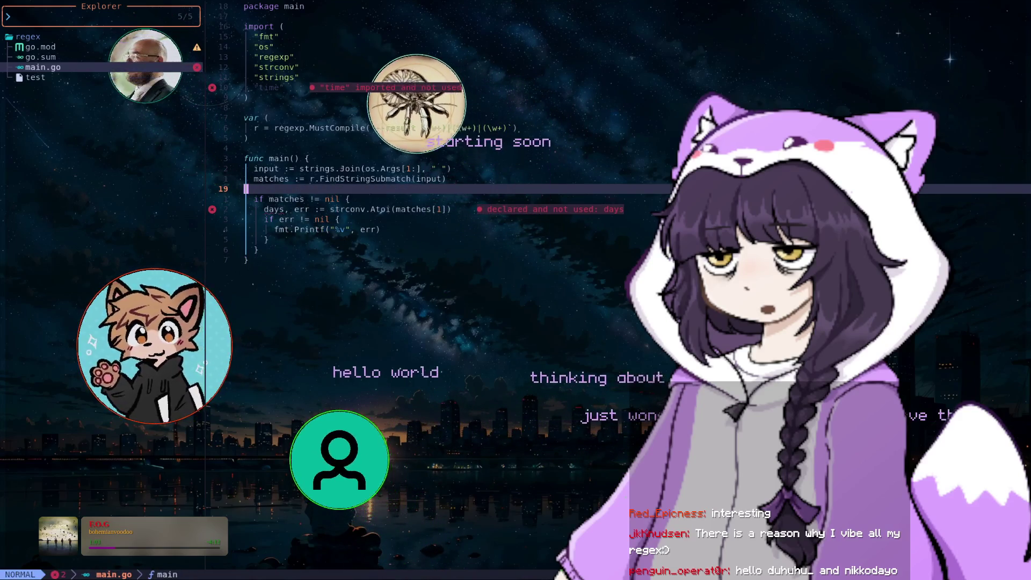
{"action": "key", "text": "j"}
{"action": "key", "text": "j"}
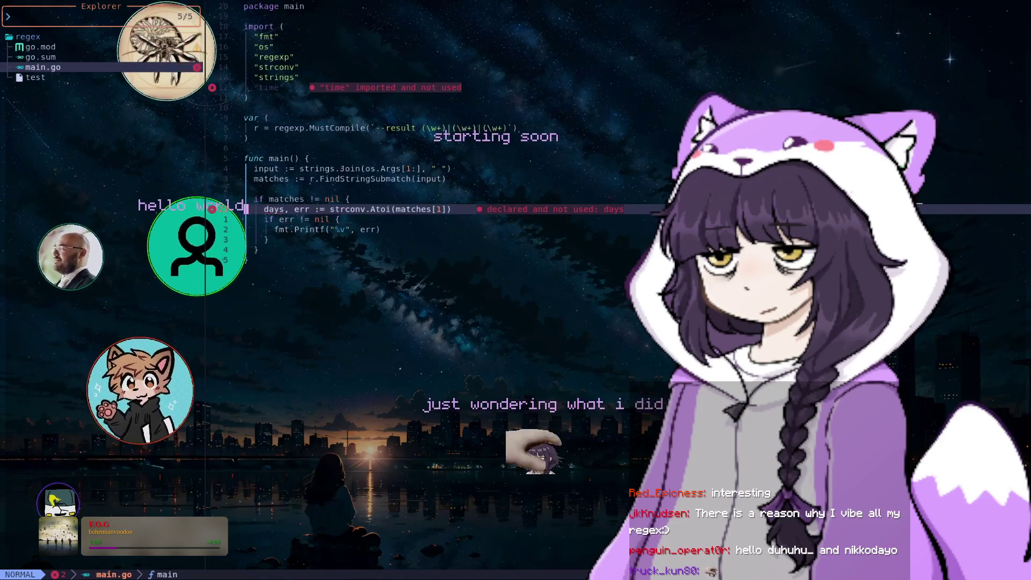
{"action": "key", "text": "d"}
{"action": "key", "text": "3"}
{"action": "key", "text": "j"}
{"action": "key", "text": "d"}
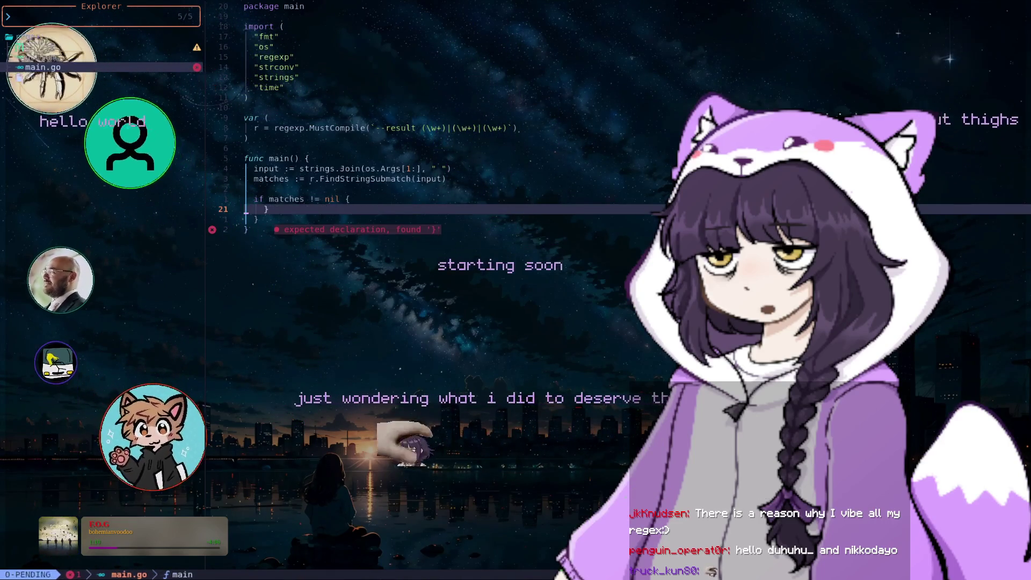
{"action": "key", "text": "d"}
{"action": "key", "text": "k"}
{"action": "key", "text": "$"}
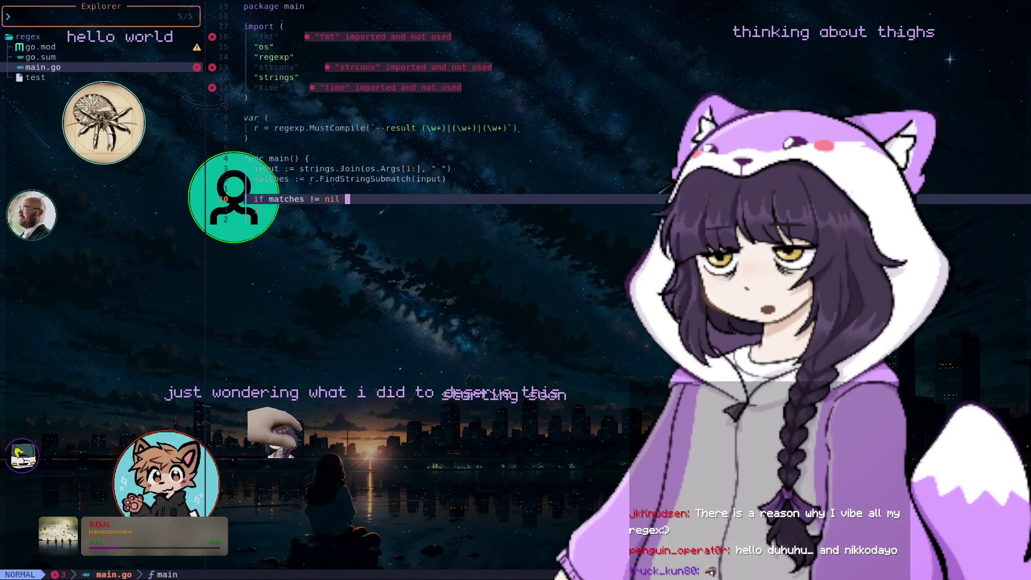
- Rewrite the if matches != nil block to print the matches with fmt.Printf("%v", matches)
{"action": "key", "text": "c"}
{"action": "key", "text": "c"}
{"action": "type", "text": "if"}
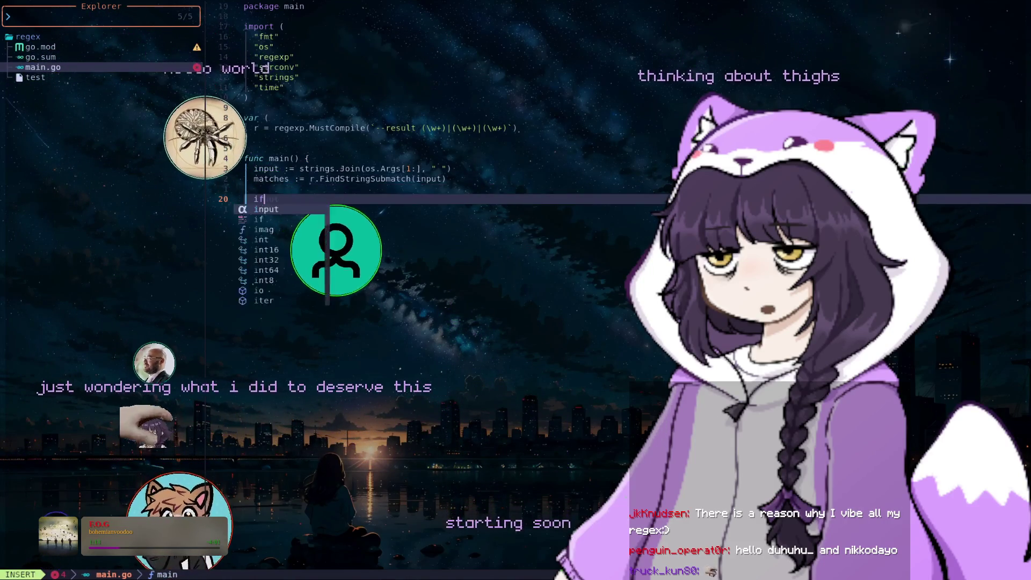
{"action": "type", "text": " match"}
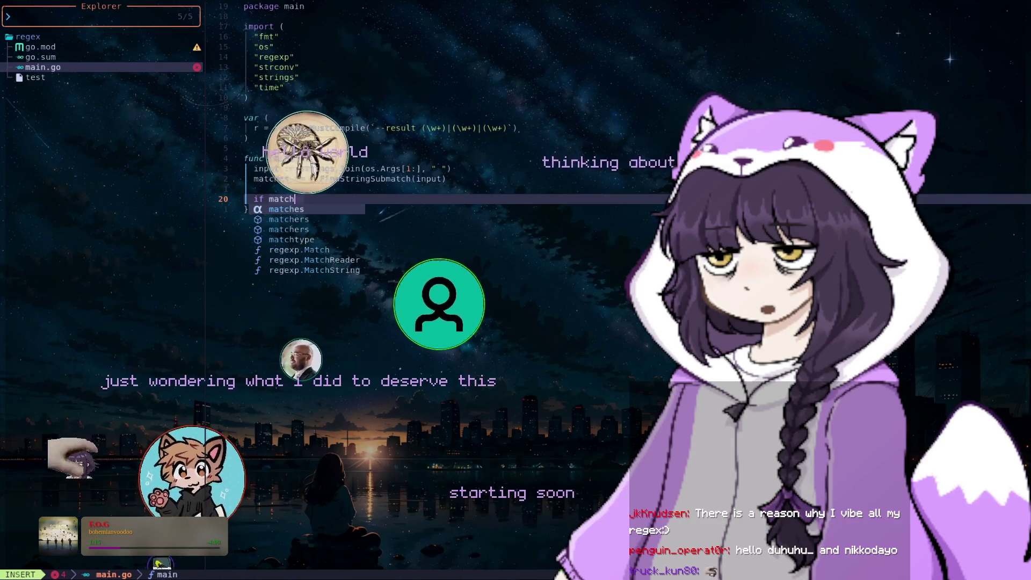
{"action": "type", "text": "es != nil {"}
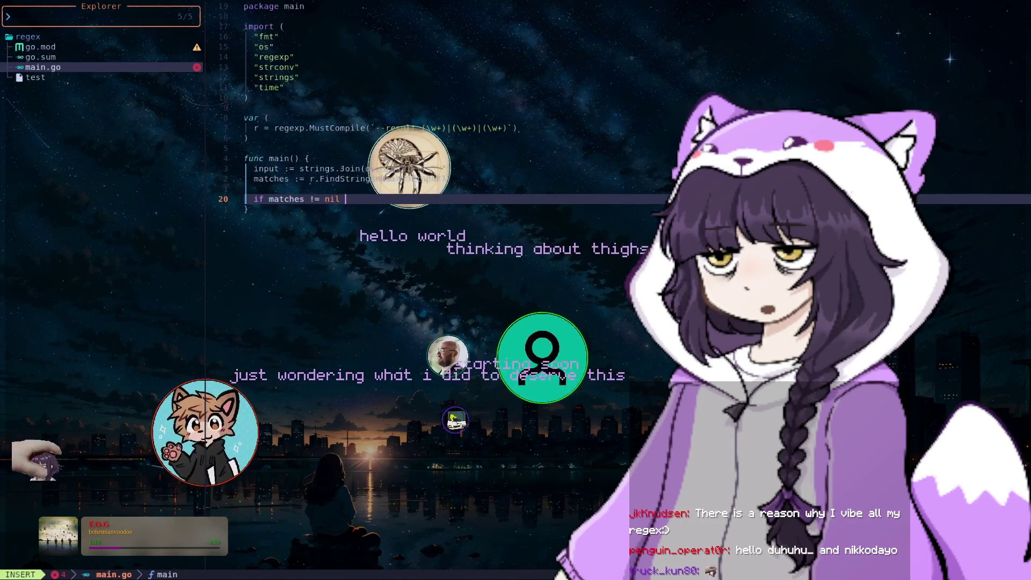
{"action": "key", "text": "Return"}
{"action": "type", "text": "fmt.Print"}
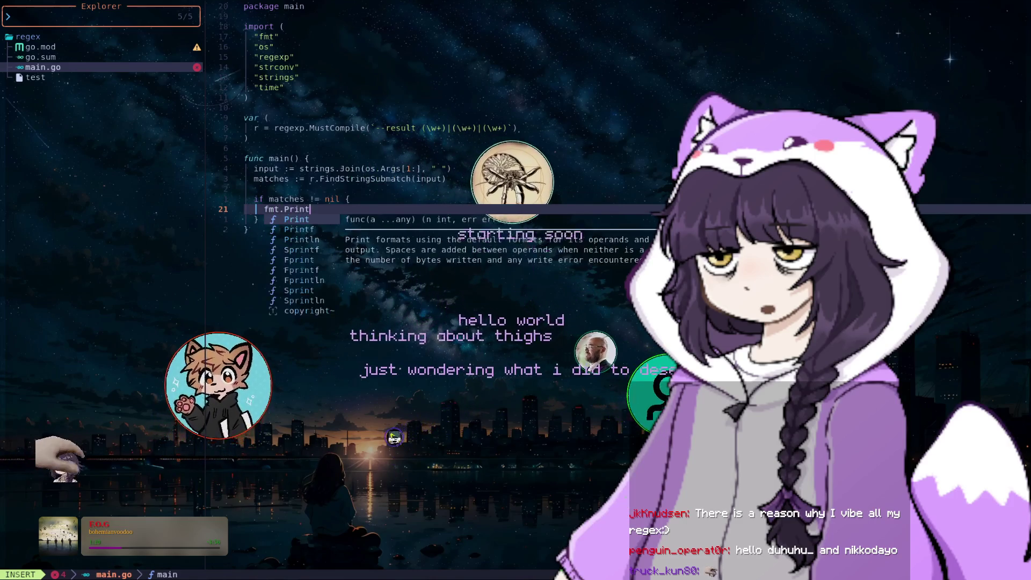
{"action": "type", "text": "f(\"%"}
{"action": "type", "text": "v\", matches"}
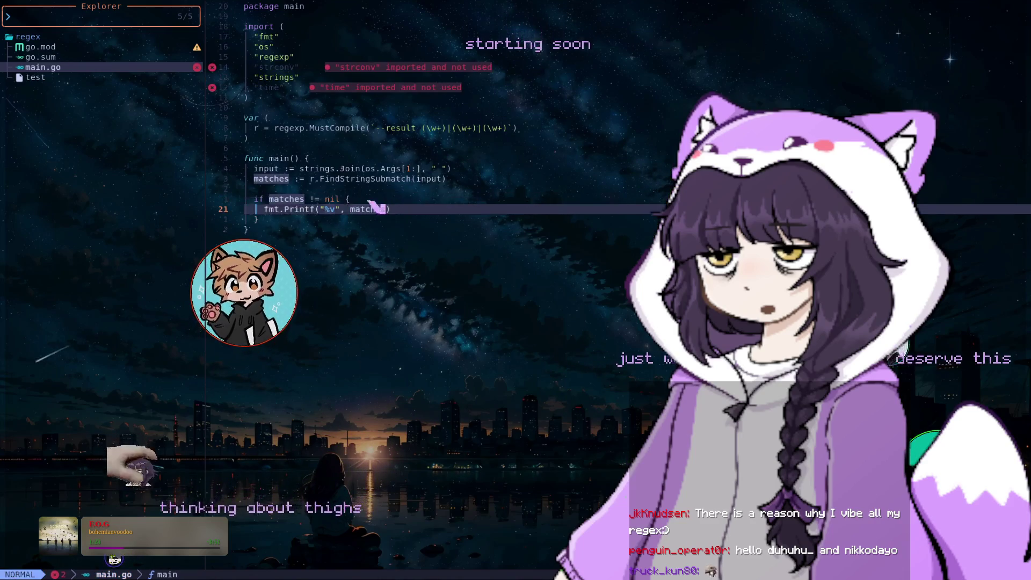
{"action": "type", "text": "4k"}
- Delete the unused time import and quit Neovim with :qa
{"action": "key", "text": "d"}
{"action": "key", "text": "d"}
{"action": "key", "text": "k"}
{"action": "key", "text": "k"}
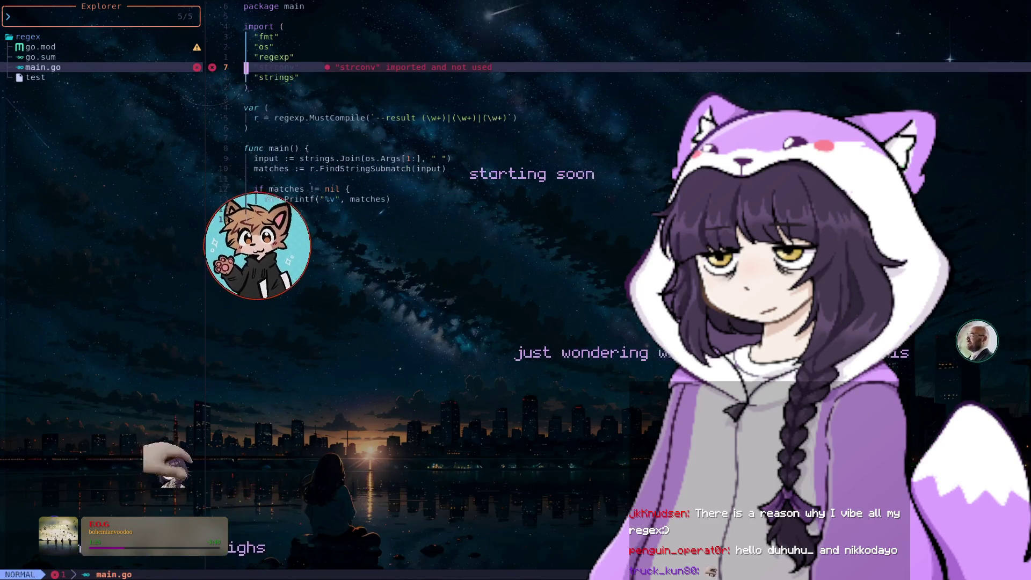
{"action": "type", "text": ":qa"}
{"action": "key", "text": "Return"}
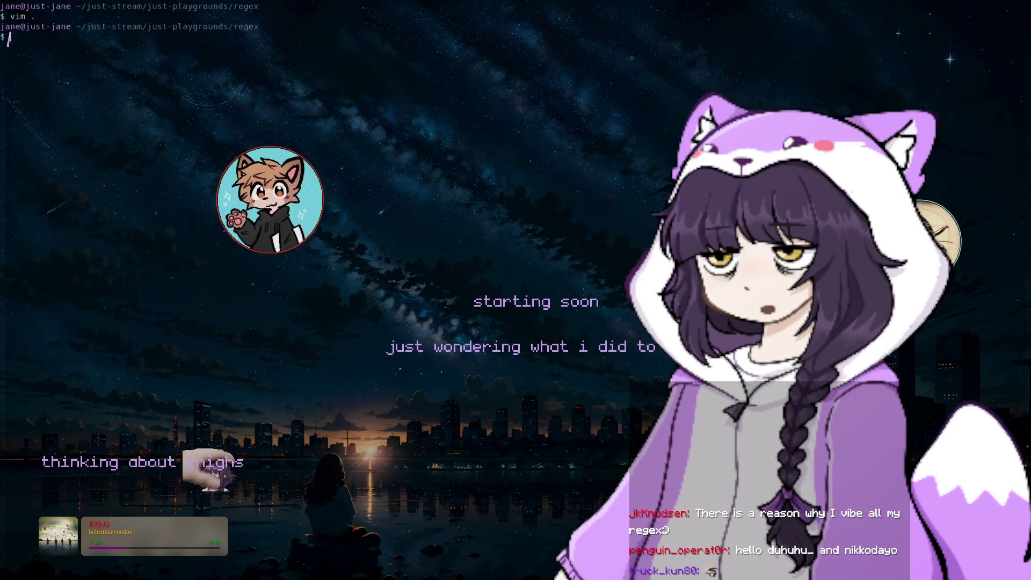